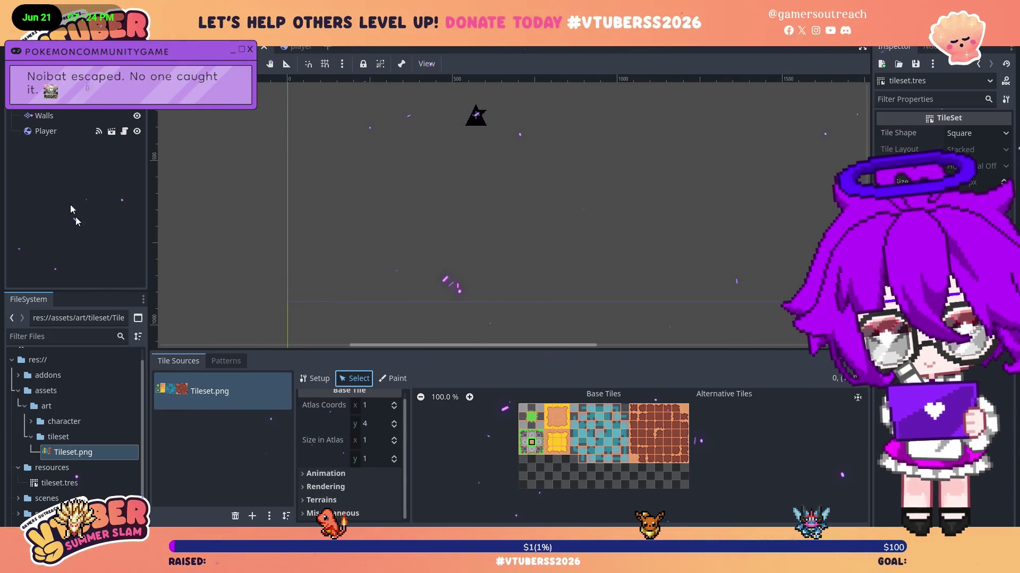
Select the Ground layer and open its tileset.tres in the TileSet editor's physics properties
{"action": "left_click", "coordinate": [83, 108]}
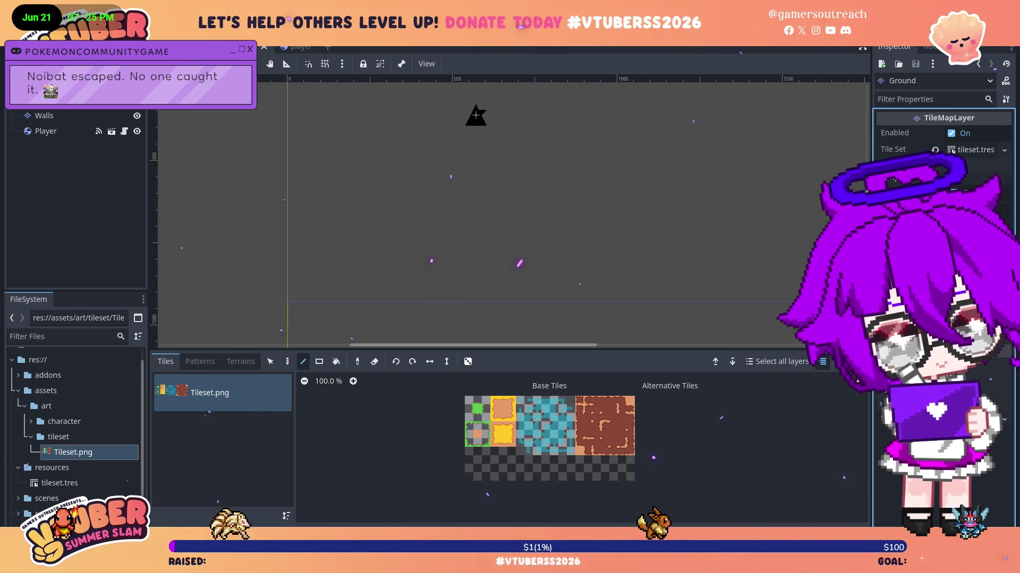
{"action": "left_click", "coordinate": [964, 151]}
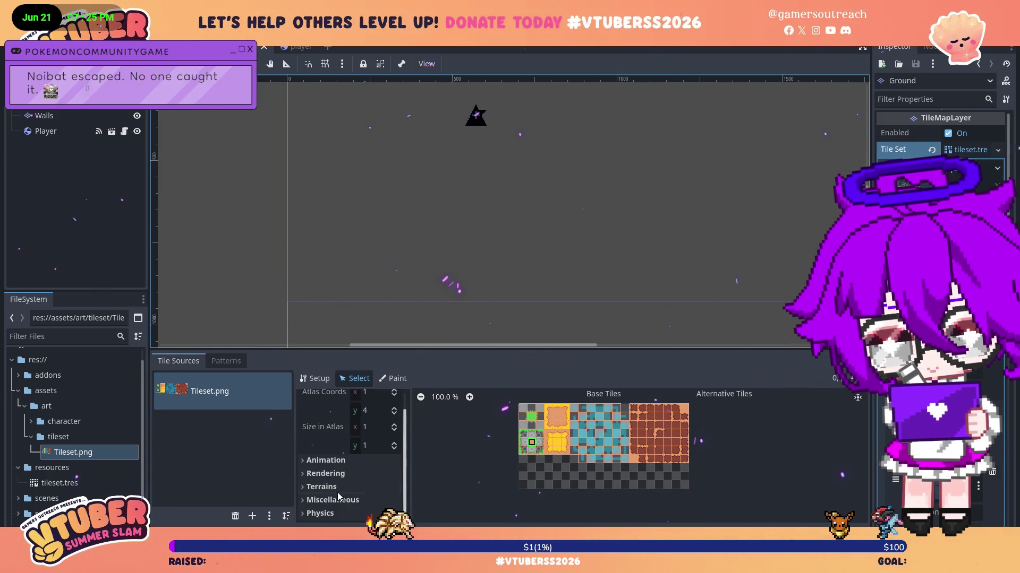
{"action": "left_click", "coordinate": [339, 510]}
Draw a collision polygon on the orange tile under Physics Layer 0
{"action": "left_click", "coordinate": [362, 499]}
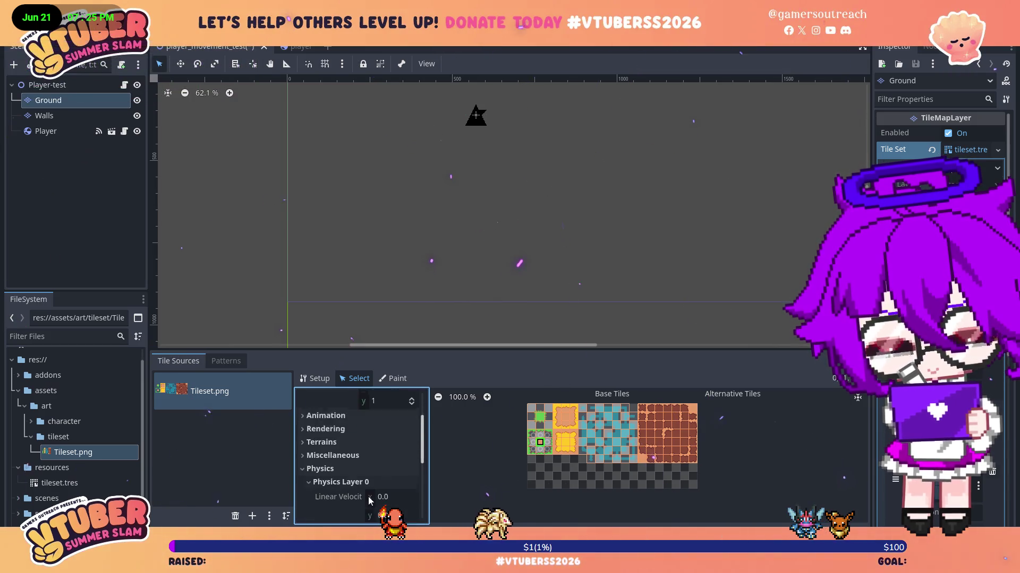
{"action": "scroll", "coordinate": [368, 496], "scroll_direction": "down", "scroll_amount": 5}
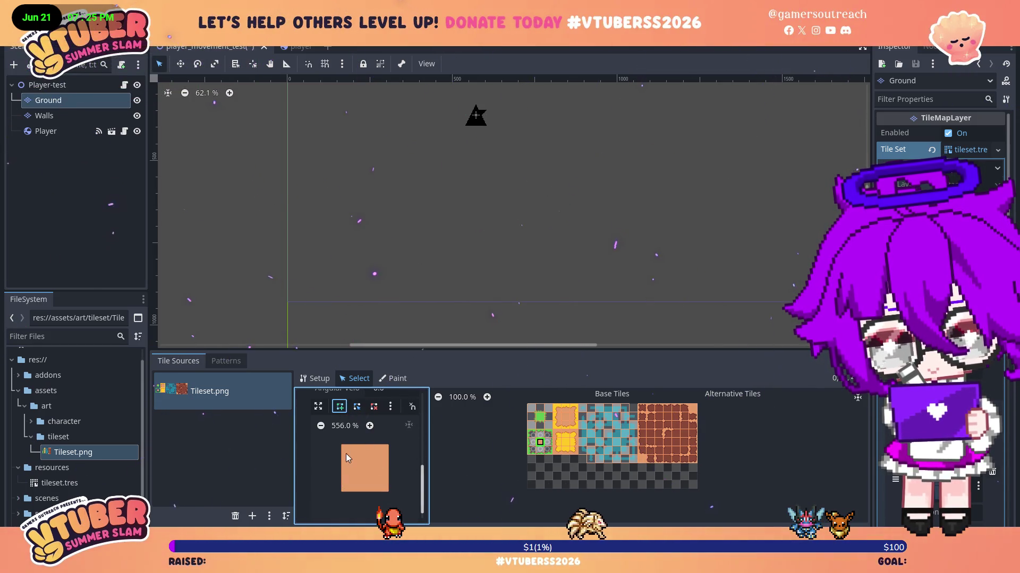
{"action": "left_click", "coordinate": [335, 444]}
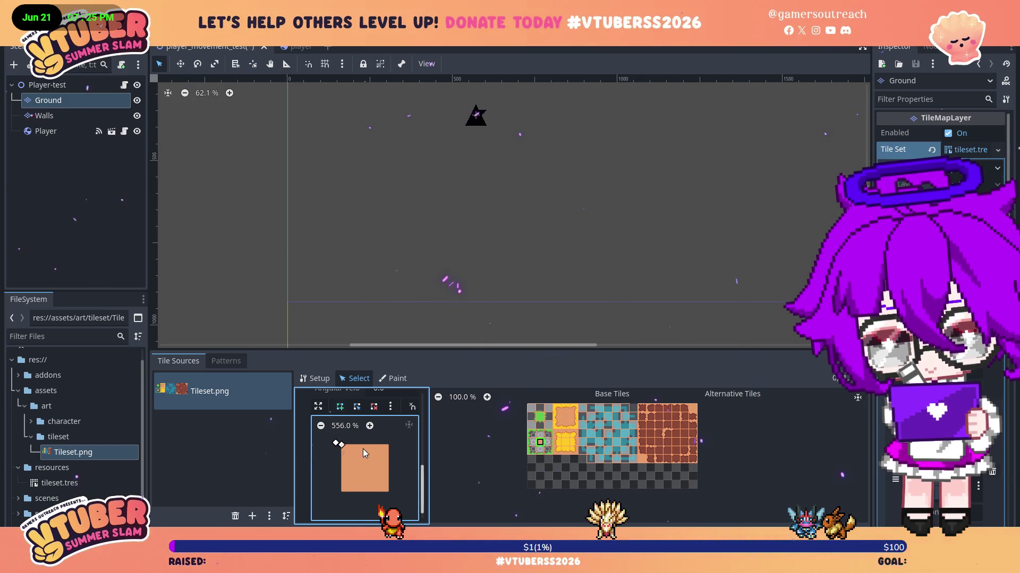
{"action": "left_click", "coordinate": [388, 491]}
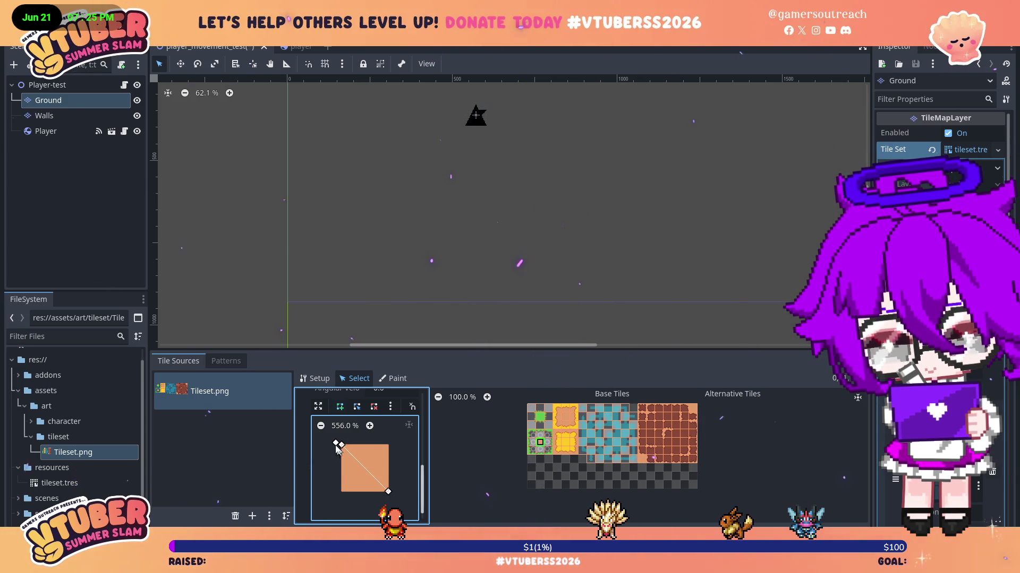
{"action": "left_click", "coordinate": [342, 492]}
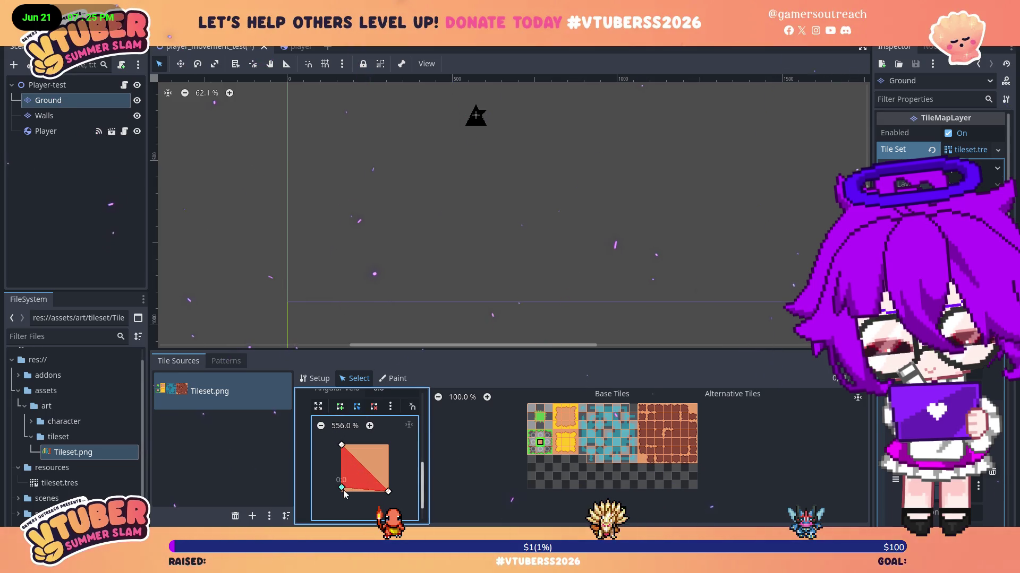
{"action": "left_click_drag", "start_coordinate": [362, 466], "coordinate": [388, 444]}
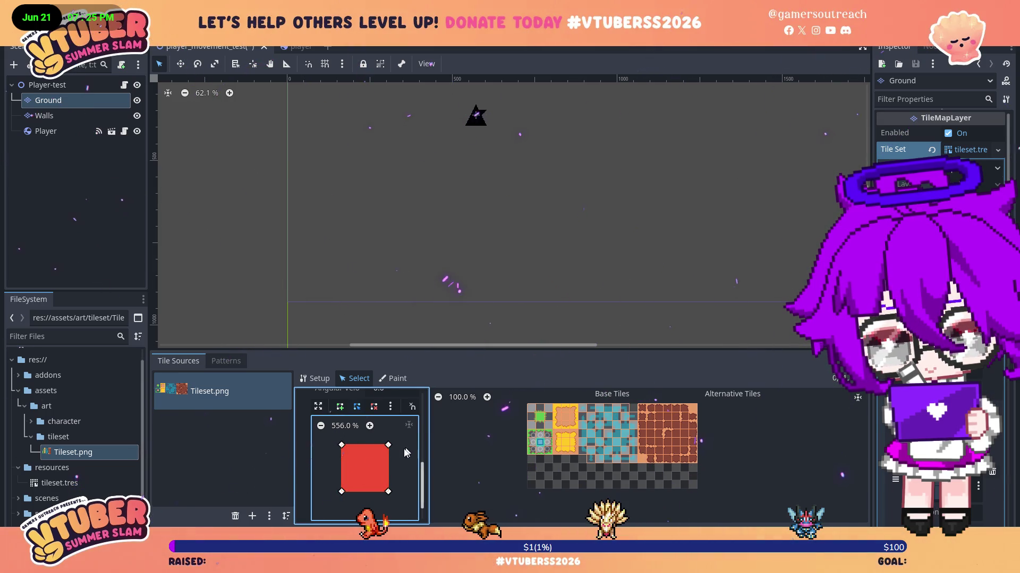
{"action": "scroll", "coordinate": [405, 455], "scroll_direction": "down", "scroll_amount": 1}
Draw a closed square collision polygon on the yellow tile under Physics Layer 1
{"action": "left_click", "coordinate": [565, 443]}
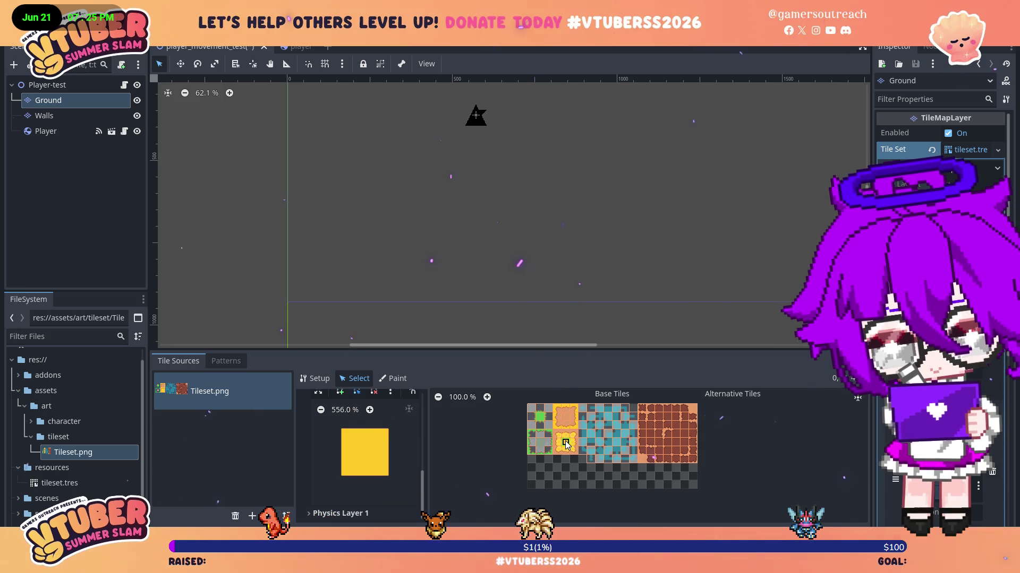
{"action": "left_click", "coordinate": [340, 513]}
{"action": "scroll", "coordinate": [369, 492], "scroll_direction": "down", "scroll_amount": 3}
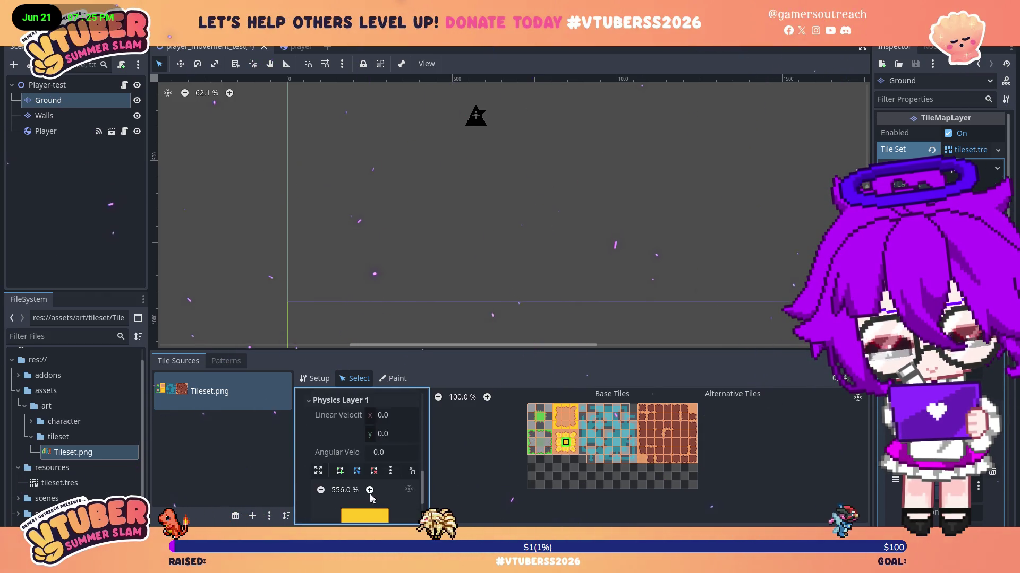
{"action": "scroll", "coordinate": [334, 460], "scroll_direction": "up", "scroll_amount": 5}
{"action": "scroll", "coordinate": [338, 461], "scroll_direction": "down", "scroll_amount": 4}
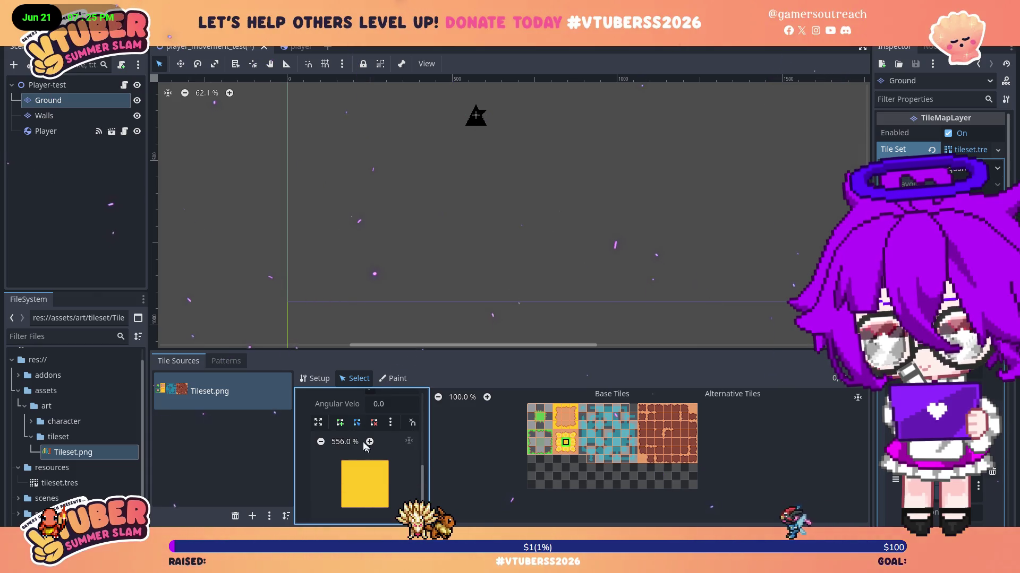
{"action": "left_click", "coordinate": [340, 422]}
{"action": "scroll", "coordinate": [348, 450], "scroll_direction": "down", "scroll_amount": 1}
{"action": "left_click", "coordinate": [342, 446]}
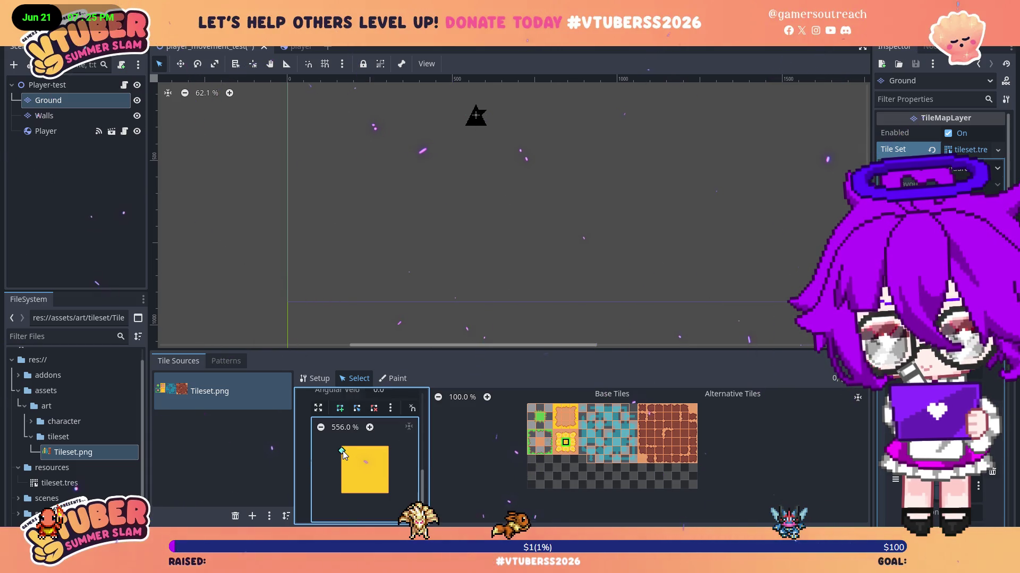
{"action": "left_click", "coordinate": [388, 447]}
{"action": "left_click", "coordinate": [388, 494]}
{"action": "left_click", "coordinate": [342, 493]}
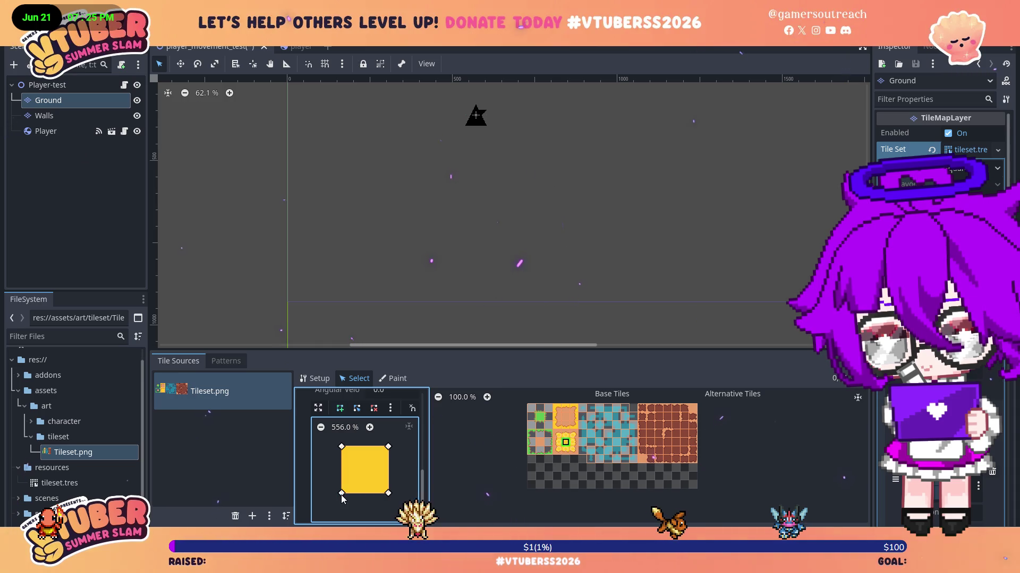
{"action": "left_click", "coordinate": [341, 446]}
{"action": "left_click", "coordinate": [343, 448]}
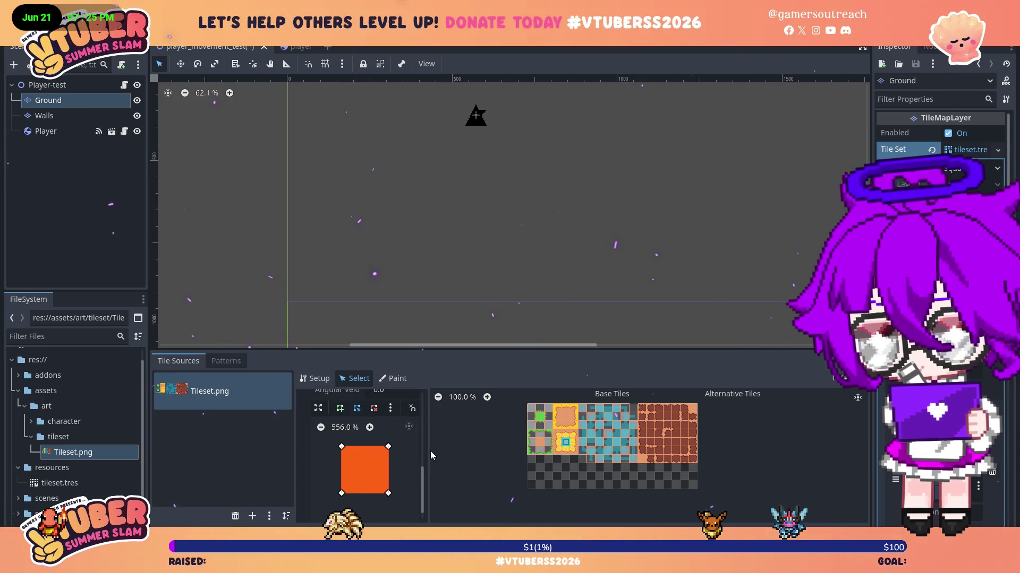
{"action": "left_click", "coordinate": [65, 117]}
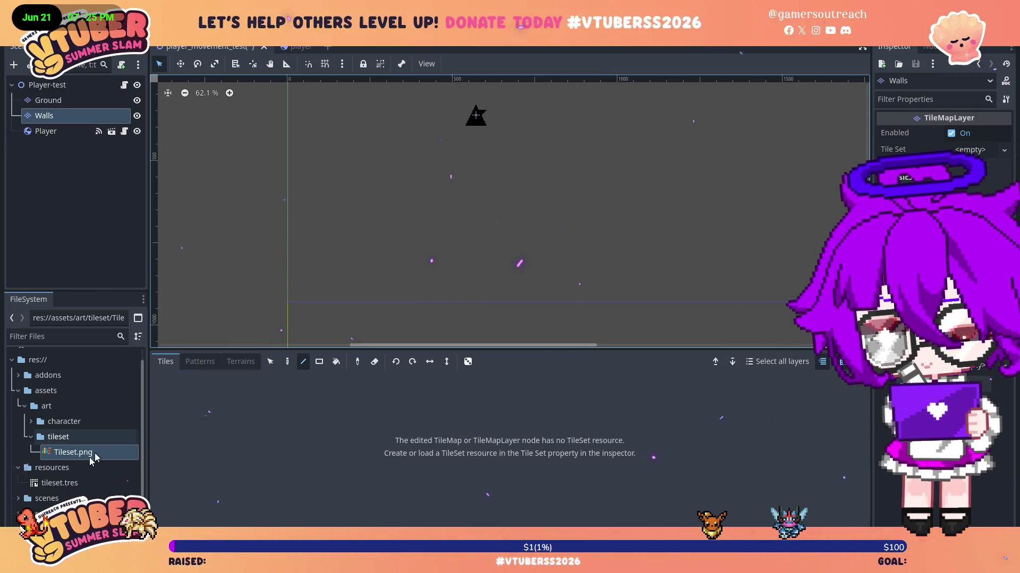
Assign tileset.tres to Walls and paint yellow walls on the left and right
{"action": "mouse_move", "coordinate": [52, 483]}
{"action": "left_mouse_down"}
{"action": "mouse_move", "coordinate": [637, 239]}
{"action": "mouse_move", "coordinate": [976, 150]}
{"action": "left_mouse_up"}
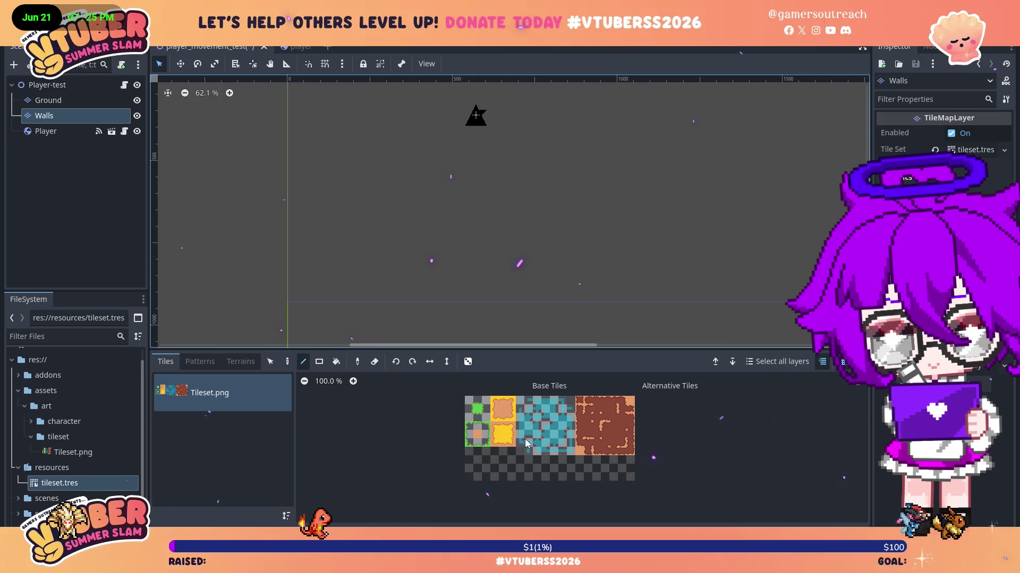
{"action": "left_click", "coordinate": [502, 434]}
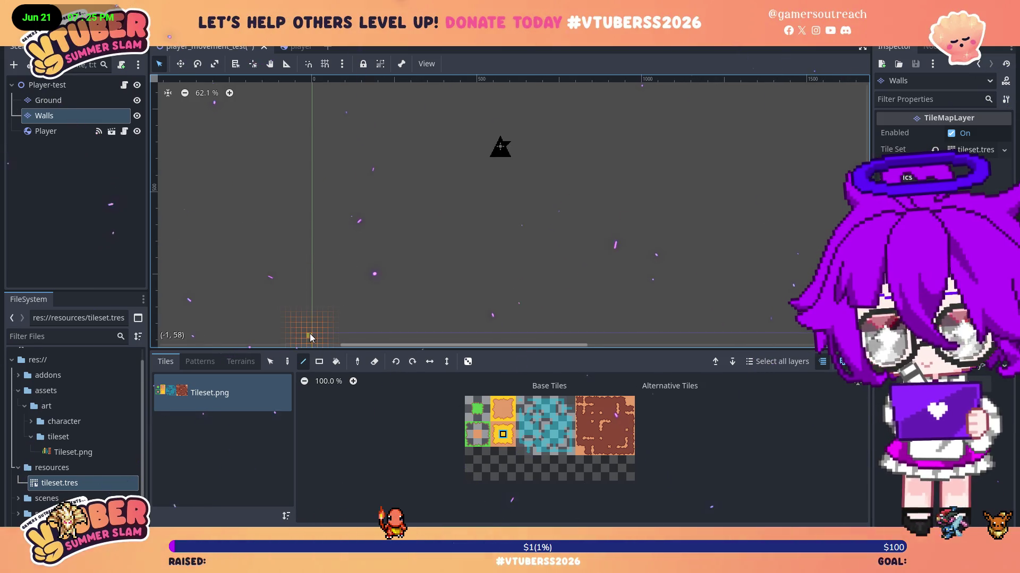
{"action": "mouse_move", "coordinate": [310, 332]}
{"action": "left_mouse_down"}
{"action": "mouse_move", "coordinate": [299, 218]}
{"action": "mouse_move", "coordinate": [311, 87]}
{"action": "mouse_move", "coordinate": [344, 235]}
{"action": "mouse_move", "coordinate": [351, 183]}
{"action": "left_mouse_up"}
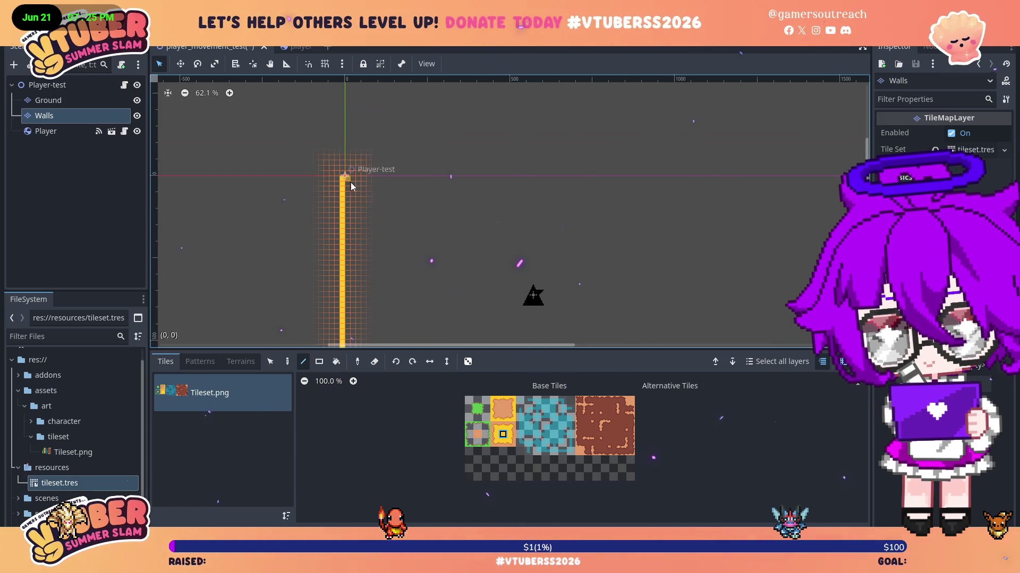
{"action": "scroll", "coordinate": [526, 250], "scroll_direction": "right", "scroll_amount": 10}
{"action": "scroll", "coordinate": [525, 122], "scroll_direction": "down", "scroll_amount": 2}
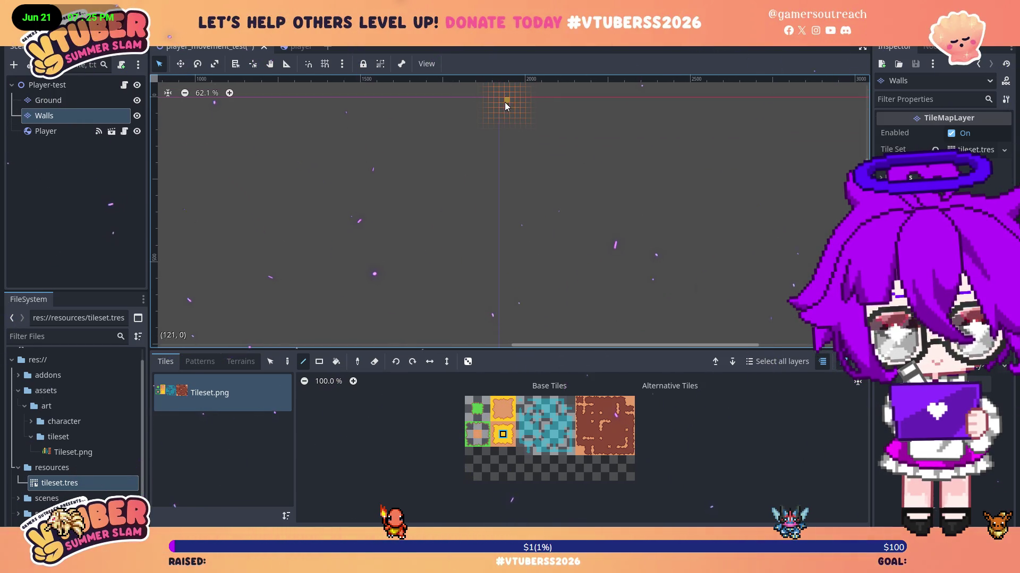
{"action": "mouse_move", "coordinate": [504, 102]}
{"action": "left_mouse_down"}
{"action": "mouse_move", "coordinate": [515, 254]}
{"action": "mouse_move", "coordinate": [511, 339]}
{"action": "mouse_move", "coordinate": [501, 345]}
{"action": "left_mouse_up"}
{"action": "scroll", "coordinate": [501, 346], "scroll_direction": "down", "scroll_amount": 5}
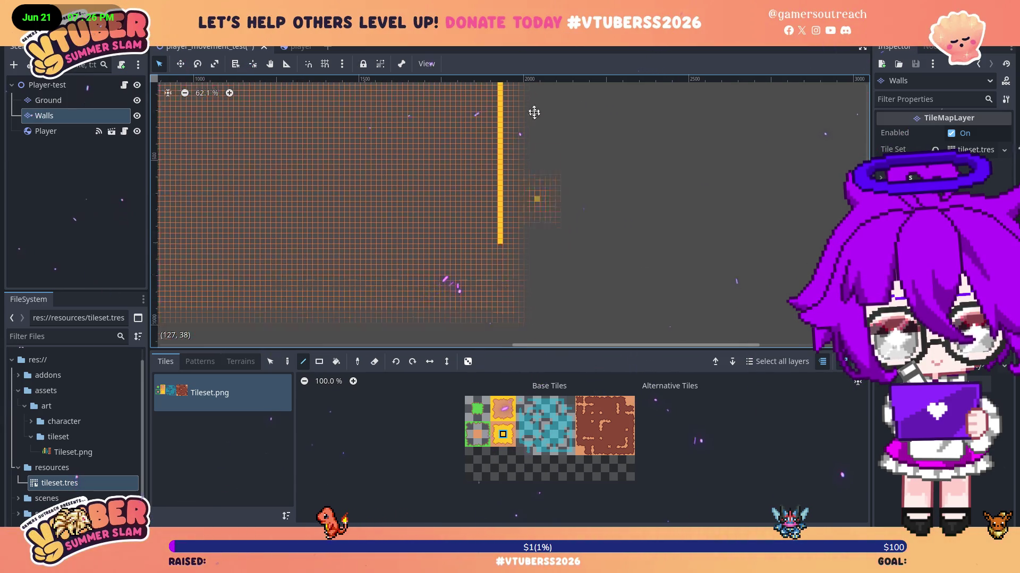
{"action": "scroll", "coordinate": [657, 205], "scroll_direction": "left", "scroll_amount": 3}
{"action": "scroll", "coordinate": [437, 219], "scroll_direction": "left", "scroll_amount": 5}
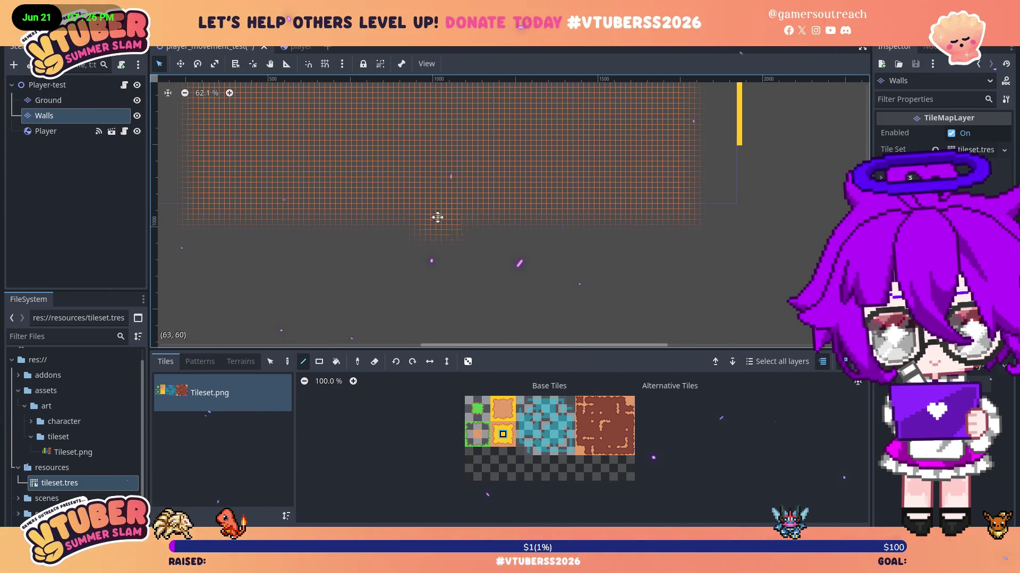
{"action": "scroll", "coordinate": [531, 215], "scroll_direction": "right", "scroll_amount": 2}
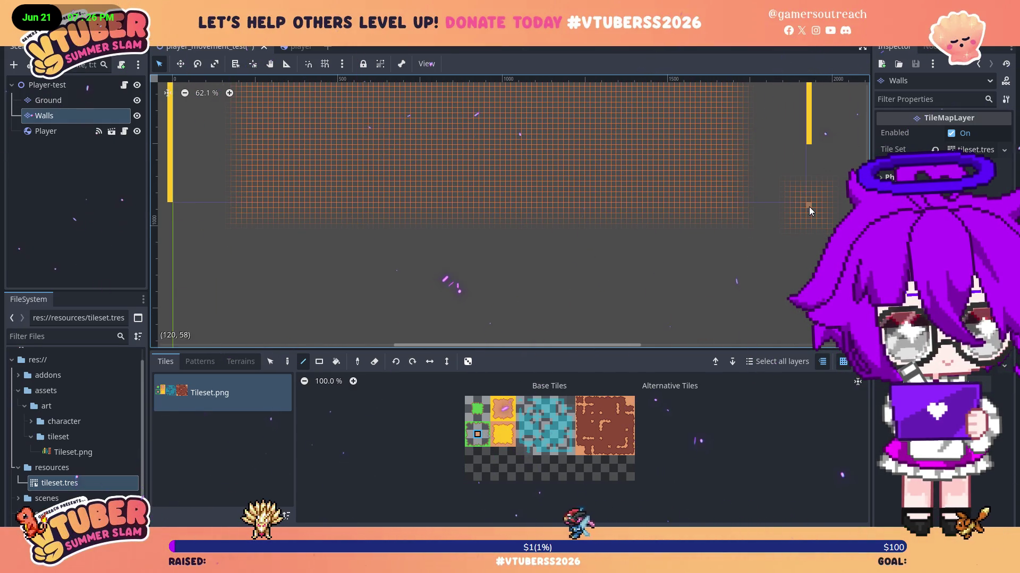
Paint a floor line joining the walls, extend the right wall down, and run the scene
{"action": "mouse_move", "coordinate": [808, 206]}
{"action": "left_mouse_down"}
{"action": "mouse_move", "coordinate": [173, 204]}
{"action": "mouse_move", "coordinate": [186, 215]}
{"action": "left_mouse_up"}
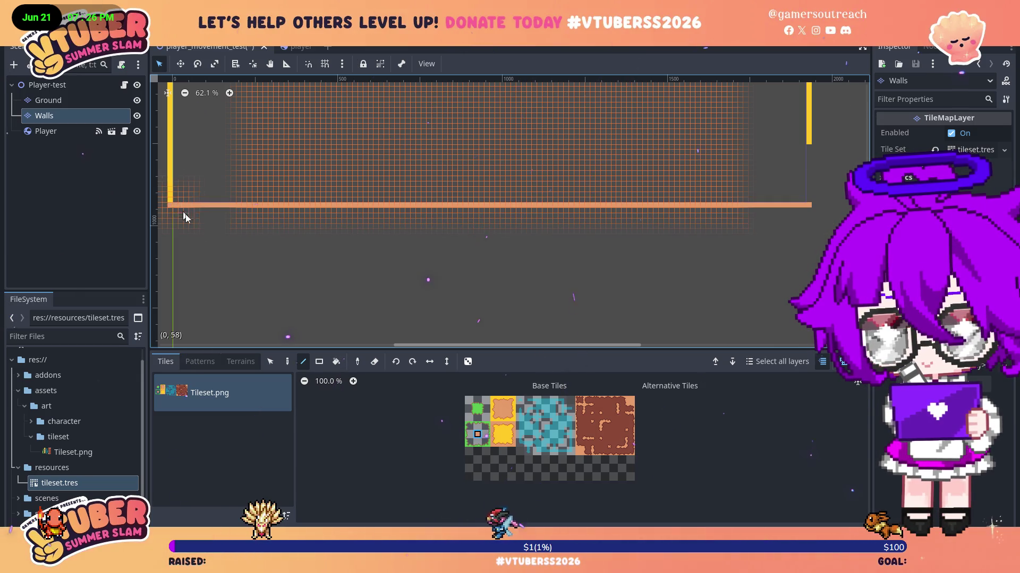
{"action": "left_click", "coordinate": [513, 435]}
{"action": "left_click_drag", "start_coordinate": [809, 197], "coordinate": [809, 147]}
{"action": "scroll", "coordinate": [712, 228], "scroll_direction": "down", "scroll_amount": 4}
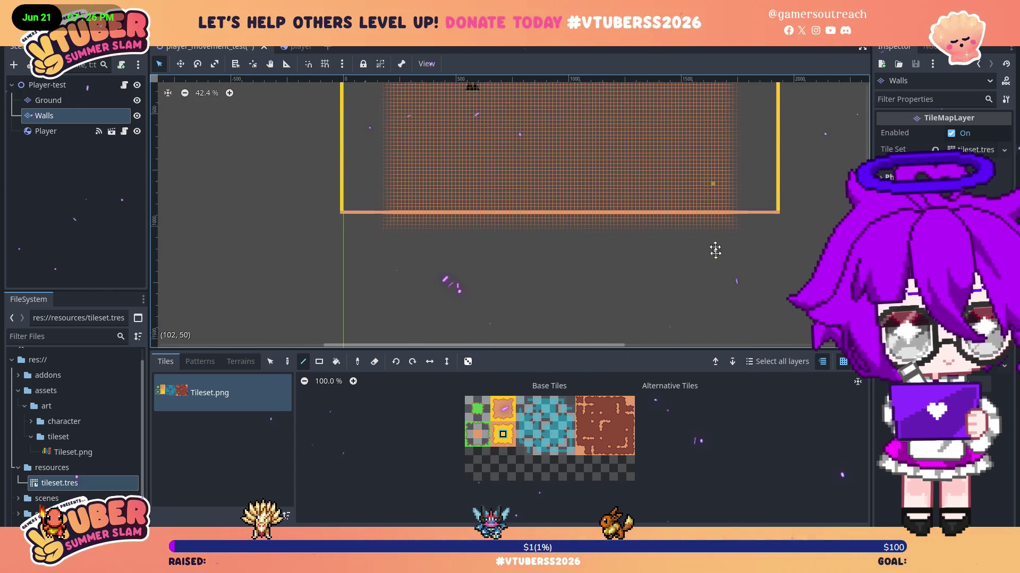
{"action": "scroll", "coordinate": [690, 247], "scroll_direction": "up", "scroll_amount": 5}
{"action": "scroll", "coordinate": [562, 286], "scroll_direction": "down", "scroll_amount": 2}
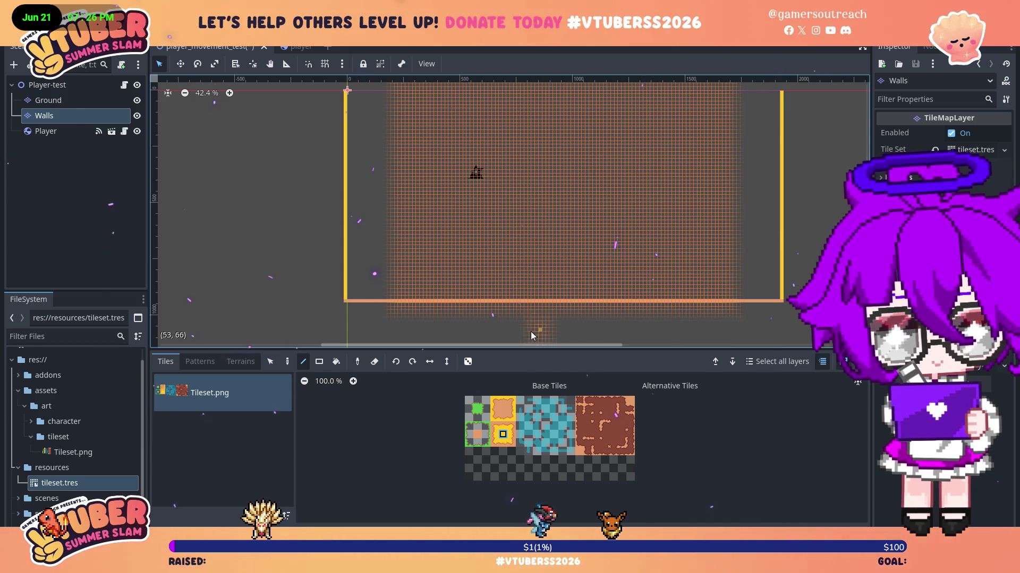
{"action": "key", "text": "F6"}
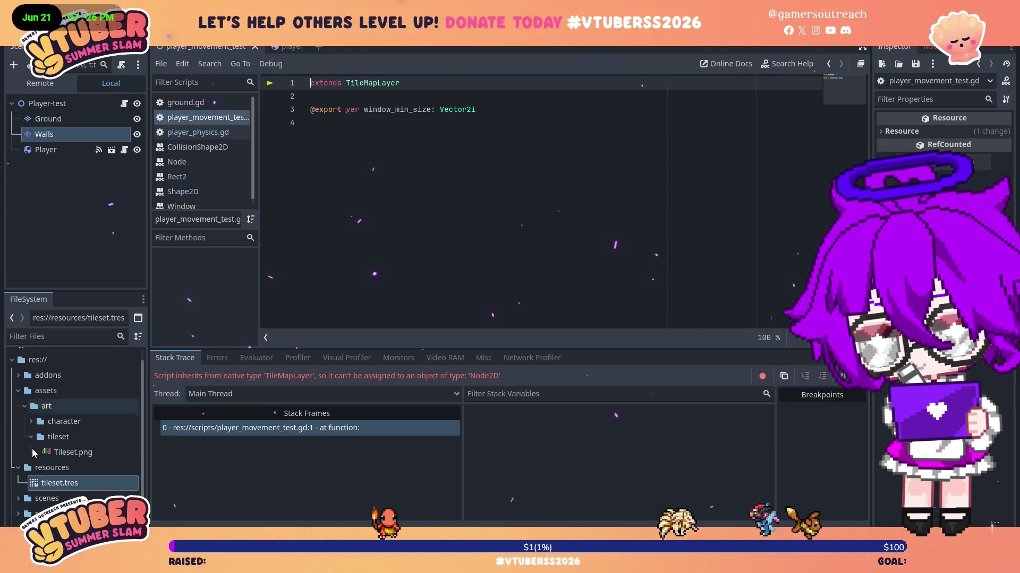
Delete the player_movement_test.gd script file, then select the Player-test root node
{"action": "scroll", "coordinate": [74, 425], "scroll_direction": "down", "scroll_amount": 2}
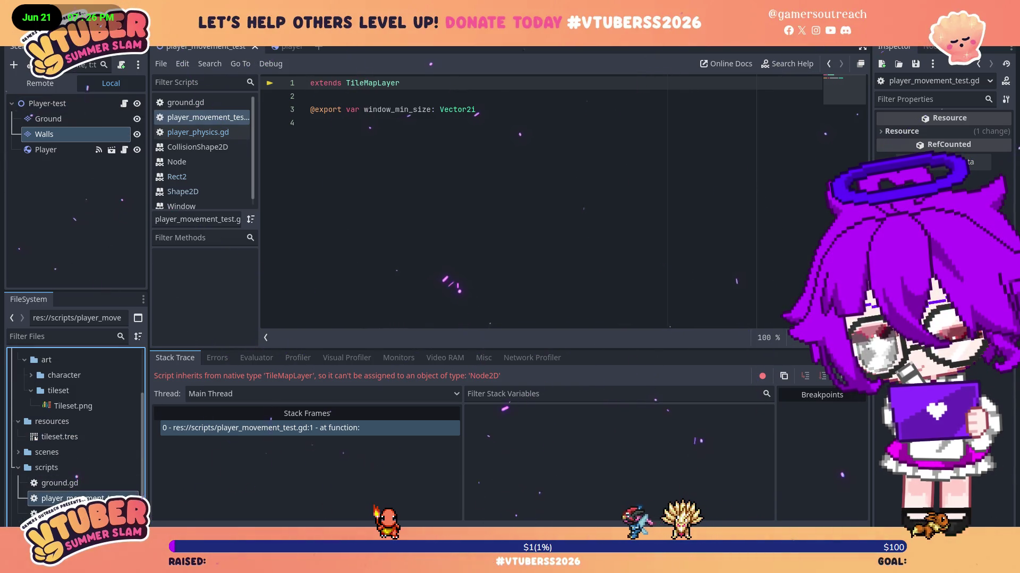
{"action": "right_click", "coordinate": [101, 498]}
{"action": "left_click", "coordinate": [143, 469]}
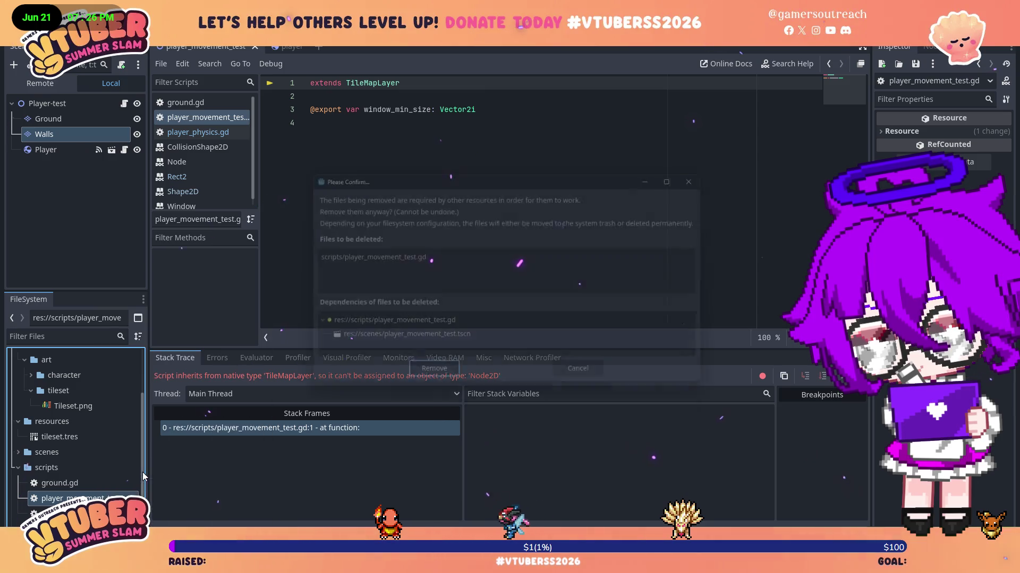
{"action": "left_click", "coordinate": [435, 383]}
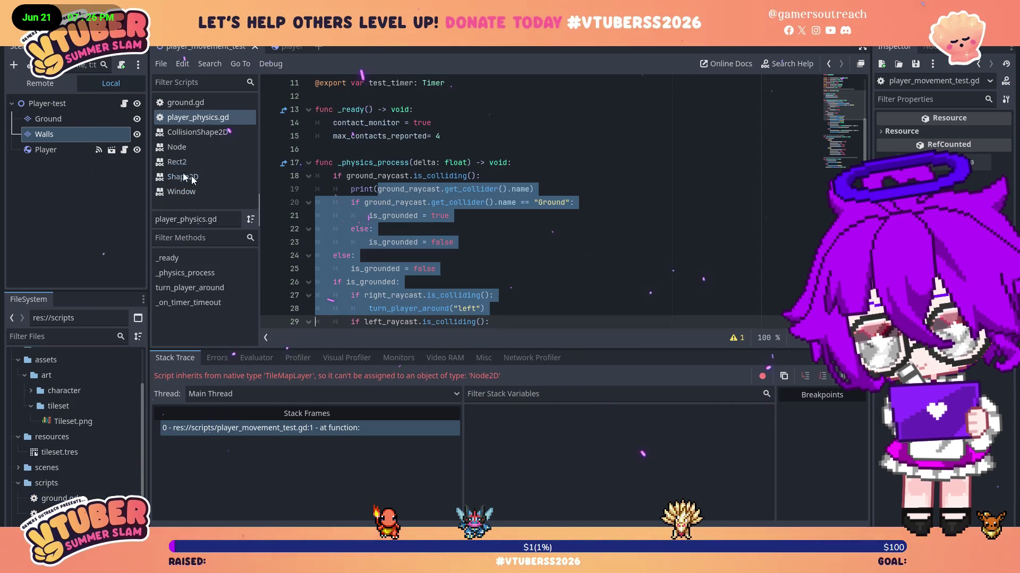
{"action": "left_click", "coordinate": [107, 106]}
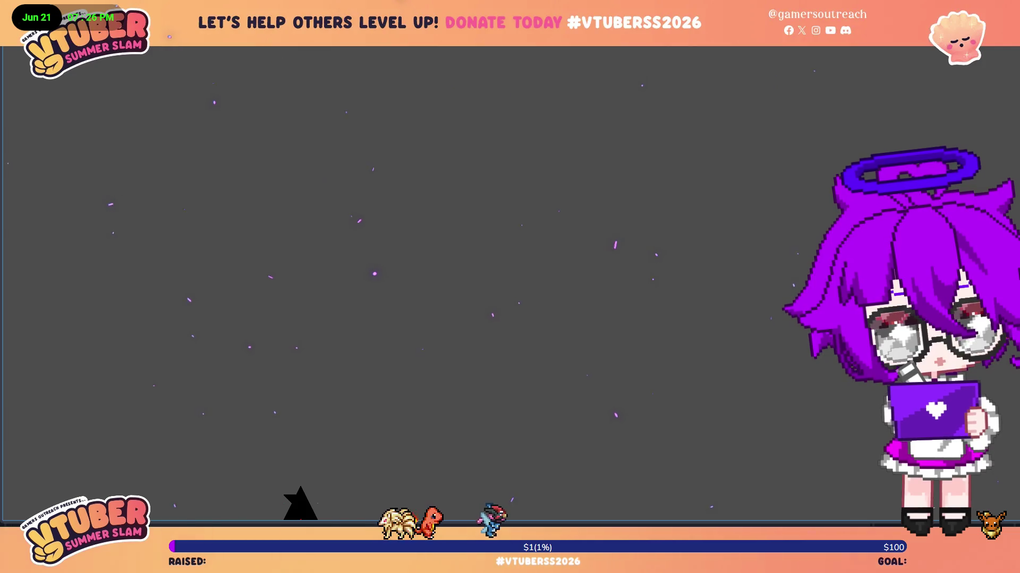
Stop the running game with F8 and select the Walls tilemap layer
{"action": "key", "text": "F8"}
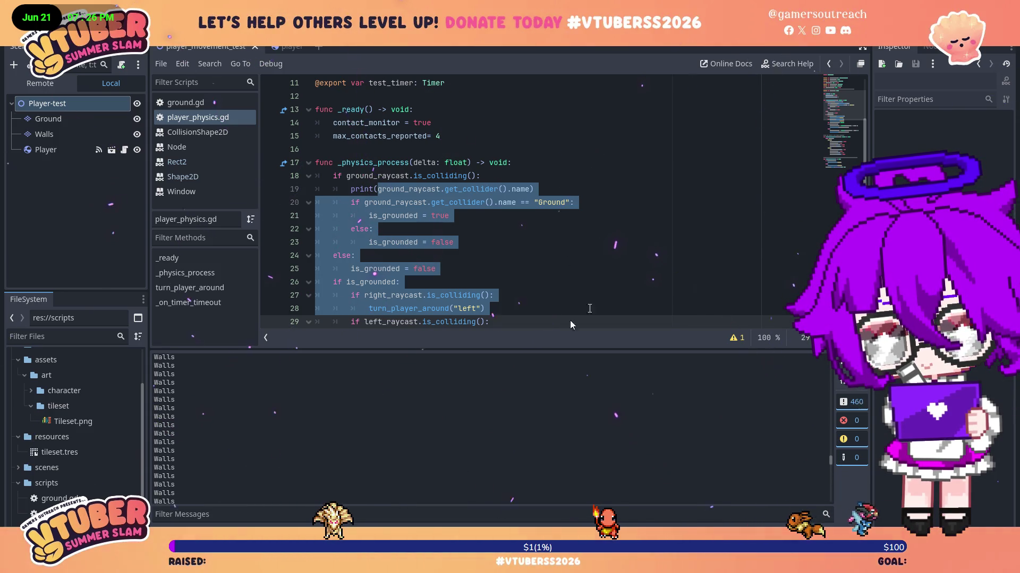
{"action": "key", "text": "F8"}
{"action": "left_click", "coordinate": [87, 116]}
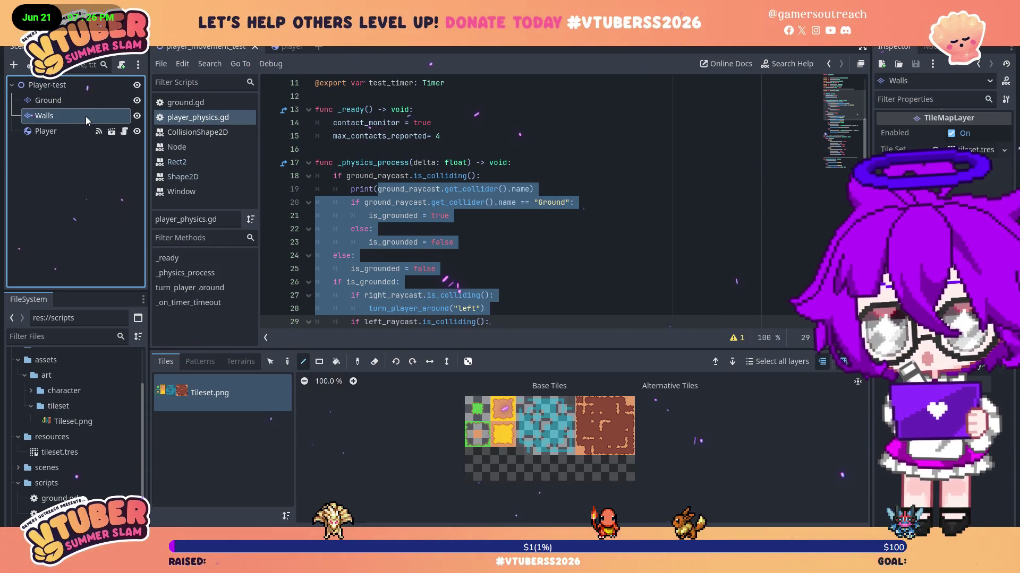
In the 2D view, erase the bottom row of tiles from the Walls layer
{"action": "key", "text": "ctrl+F1"}
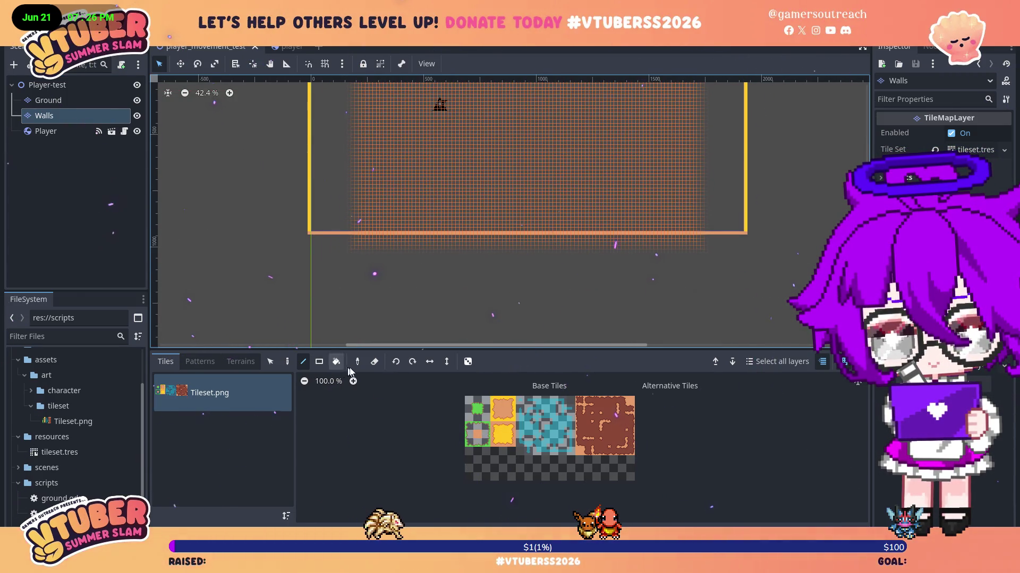
{"action": "key", "text": "e"}
{"action": "left_click_drag", "start_coordinate": [310, 235], "coordinate": [597, 234]}
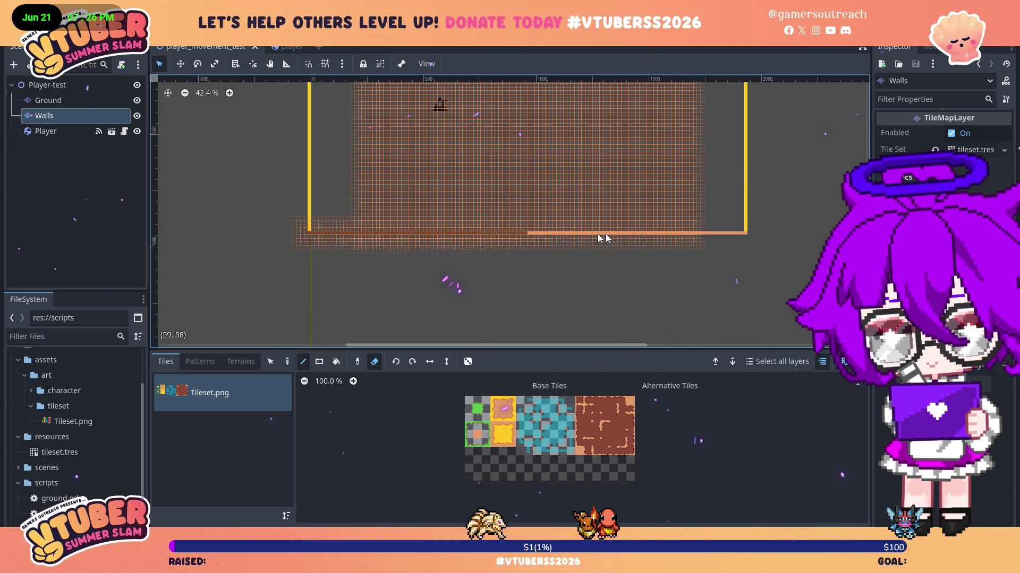
{"action": "left_click_drag", "start_coordinate": [753, 235], "coordinate": [747, 234]}
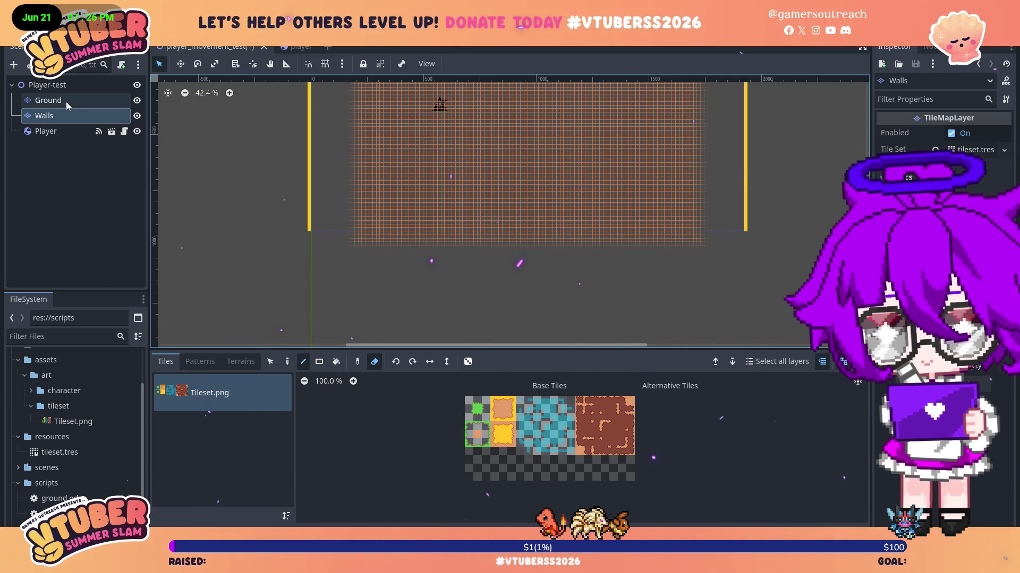
Paint a floor strip of tiles along the bottom row of Ground, then save and run
{"action": "left_click", "coordinate": [66, 102]}
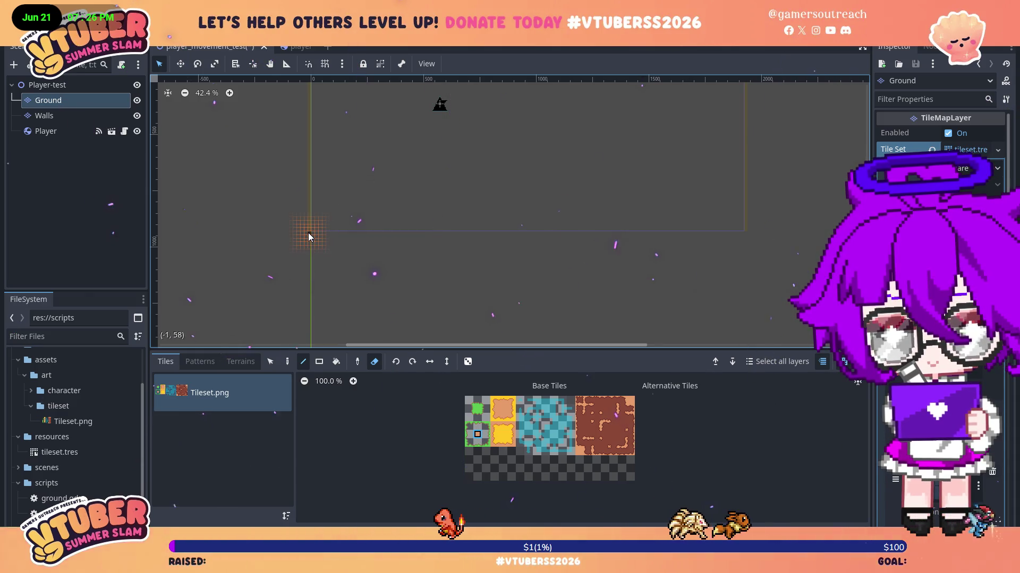
{"action": "mouse_move", "coordinate": [308, 233]}
{"action": "left_mouse_down"}
{"action": "mouse_move", "coordinate": [692, 243]}
{"action": "mouse_move", "coordinate": [745, 235]}
{"action": "left_mouse_up"}
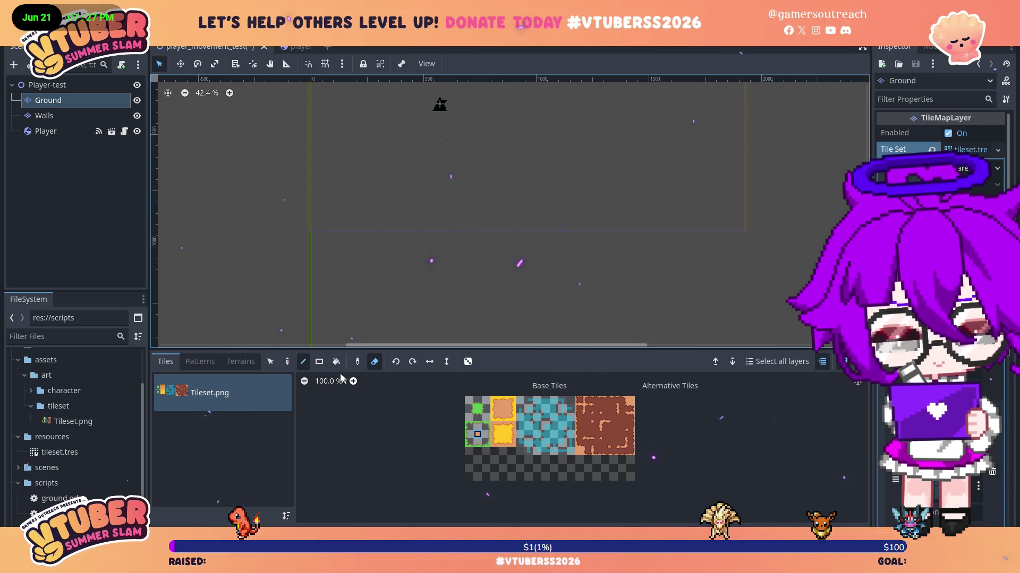
{"action": "left_click", "coordinate": [356, 364]}
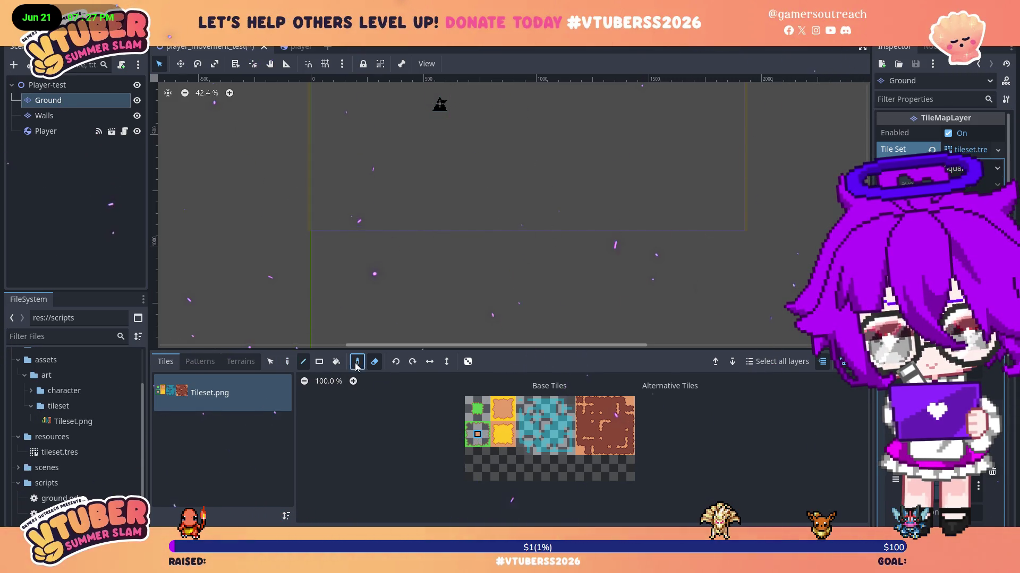
{"action": "left_click_drag", "start_coordinate": [311, 235], "coordinate": [745, 234]}
{"action": "key", "text": "F5"}
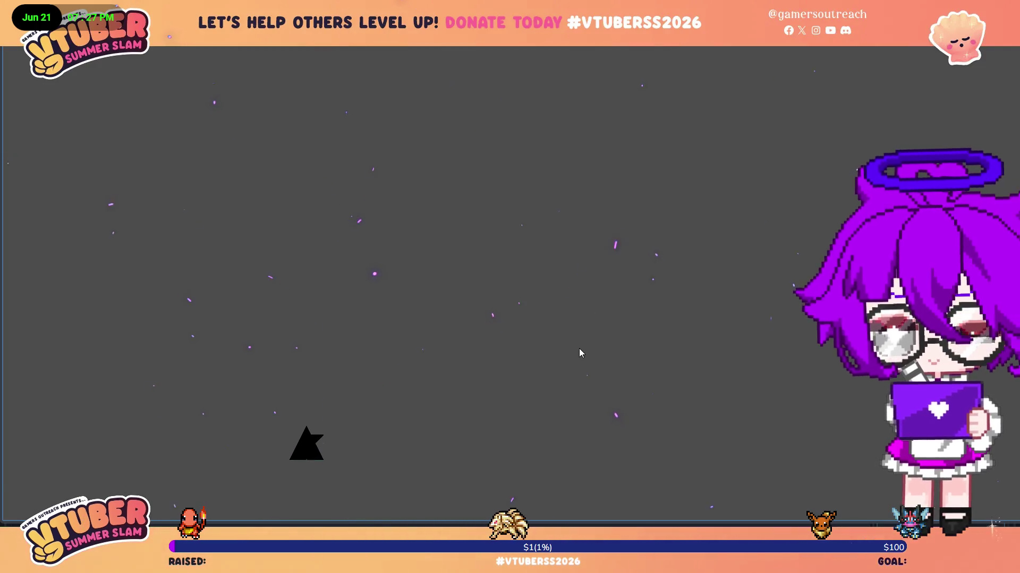
Move the player left and right, clear the output, and return to player_physics.gd line 19
{"action": "key", "text": "Left"}
{"action": "key", "text": "Right"}
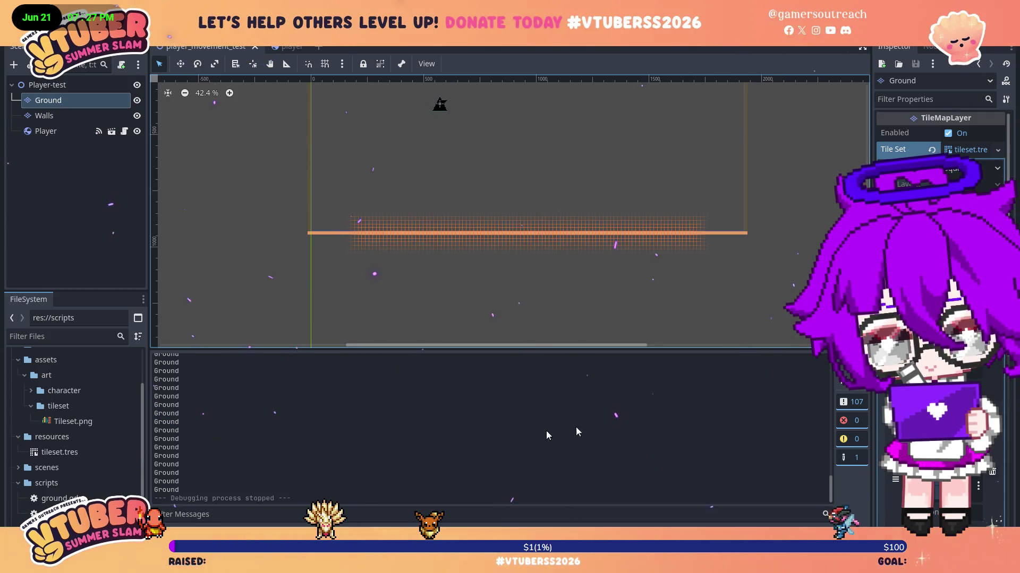
{"action": "left_click", "coordinate": [843, 381]}
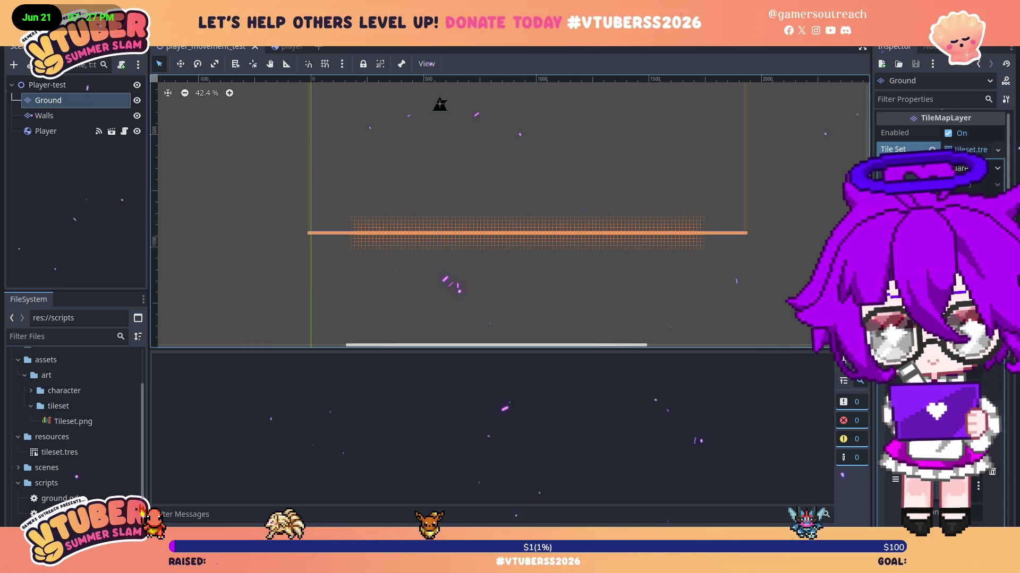
{"action": "left_click", "coordinate": [509, 31]}
{"action": "left_click", "coordinate": [511, 263]}
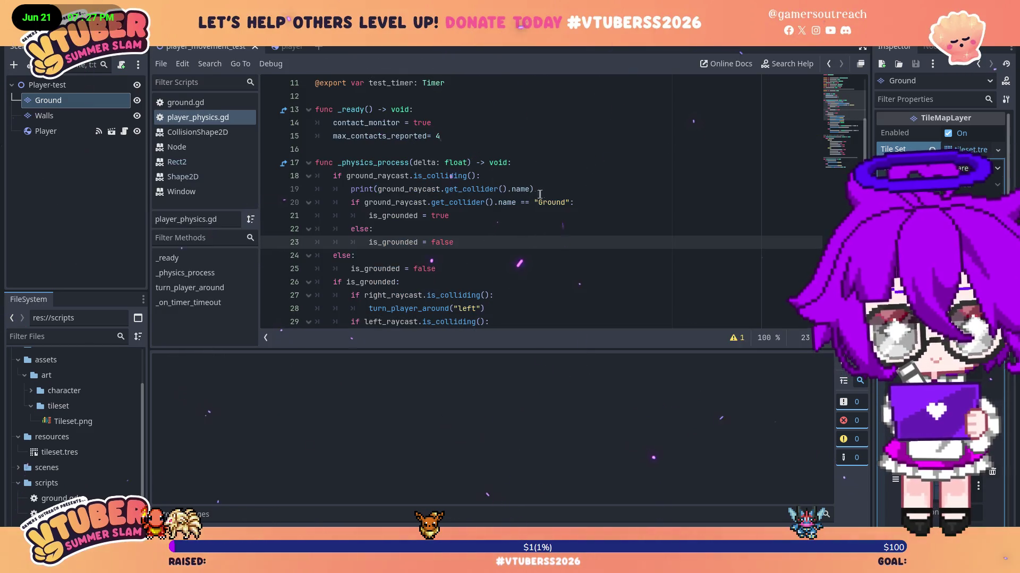
Replace the collider-name print with print(position) at the top of _physics_process, then rerun
{"action": "left_click_drag", "start_coordinate": [533, 189], "coordinate": [446, 189]}
{"action": "key", "text": "BackSpace"}
{"action": "key", "text": "BackSpace"}
{"action": "key", "text": "BackSpace"}
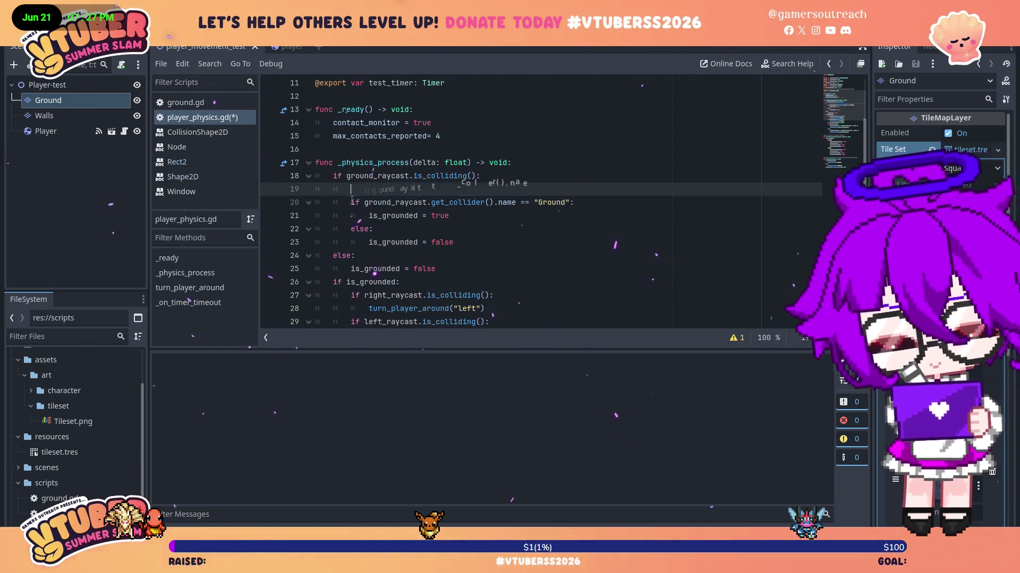
{"action": "left_click", "coordinate": [526, 166]}
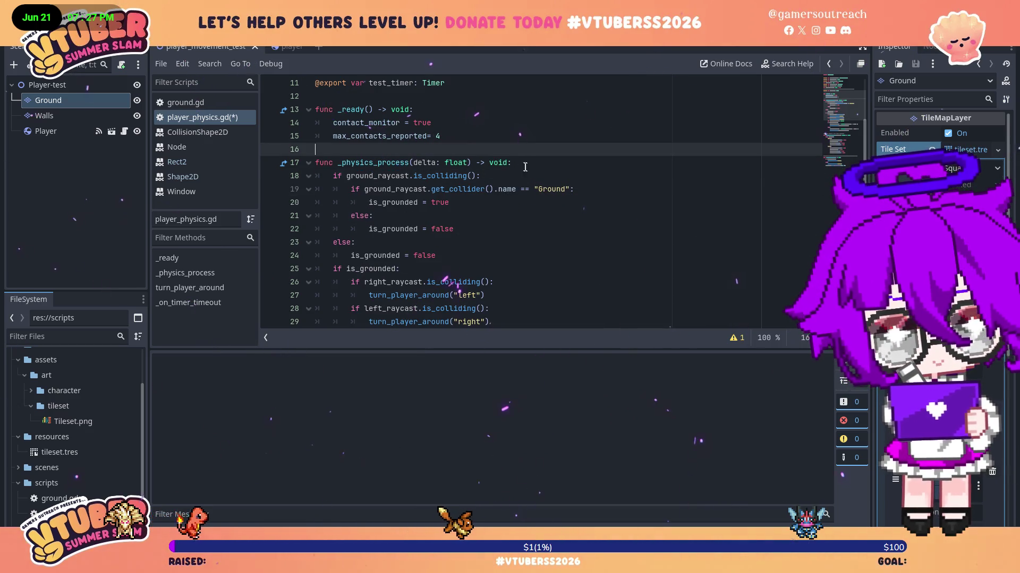
{"action": "key", "text": "Return"}
{"action": "type", "text": "nt("}
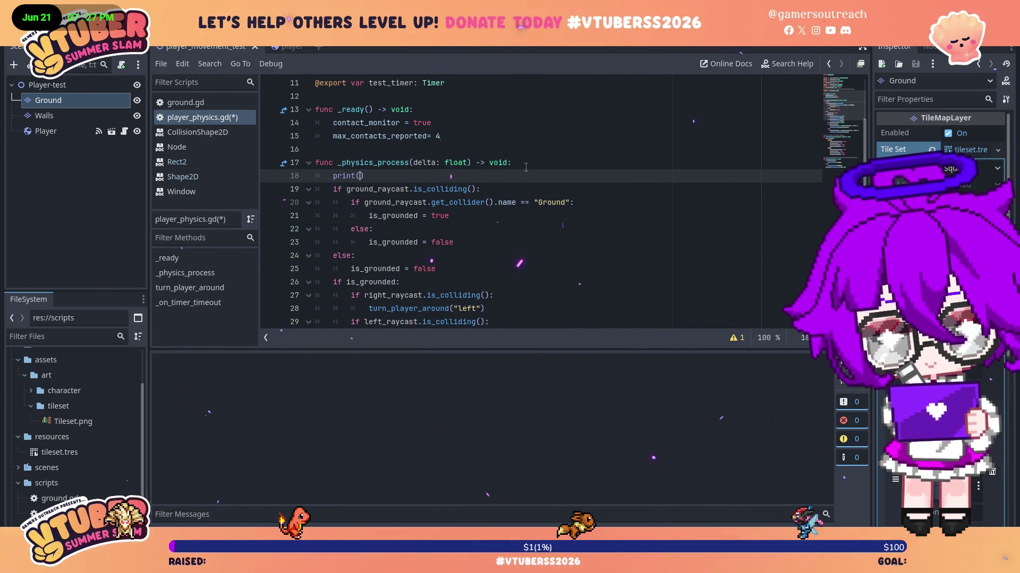
{"action": "type", "text": "posi"}
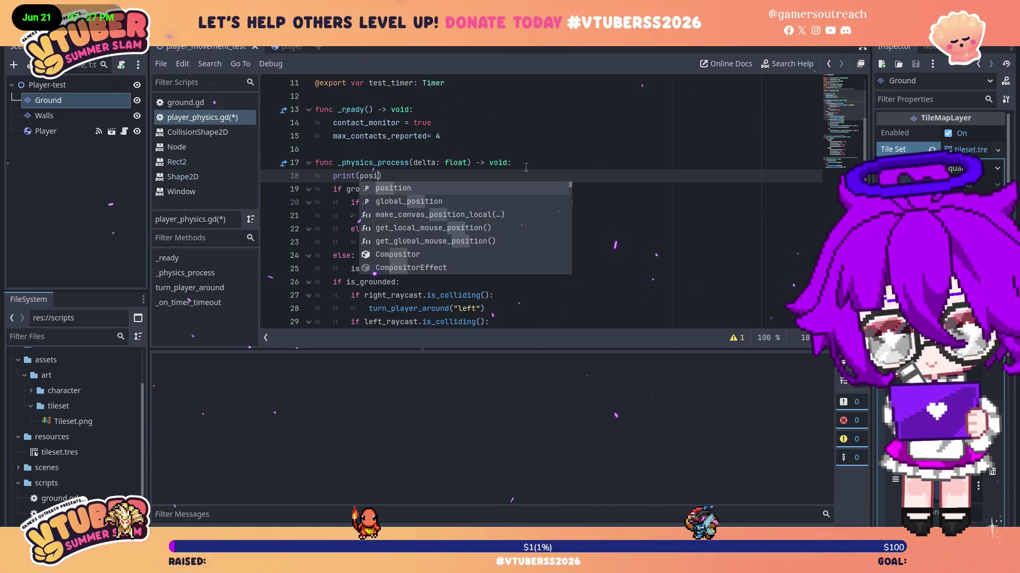
{"action": "key", "text": "Return"}
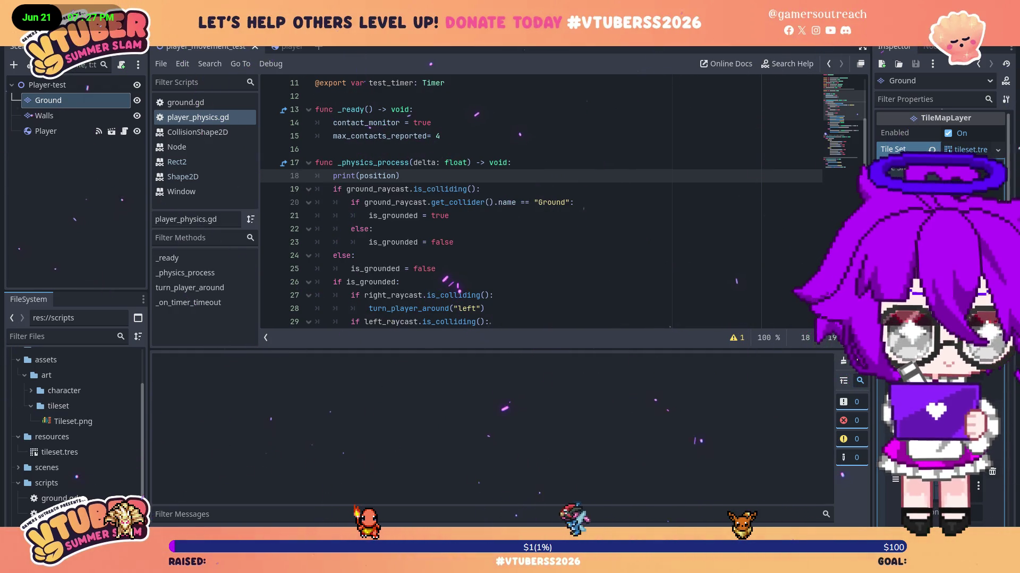
{"action": "key", "text": "F5"}
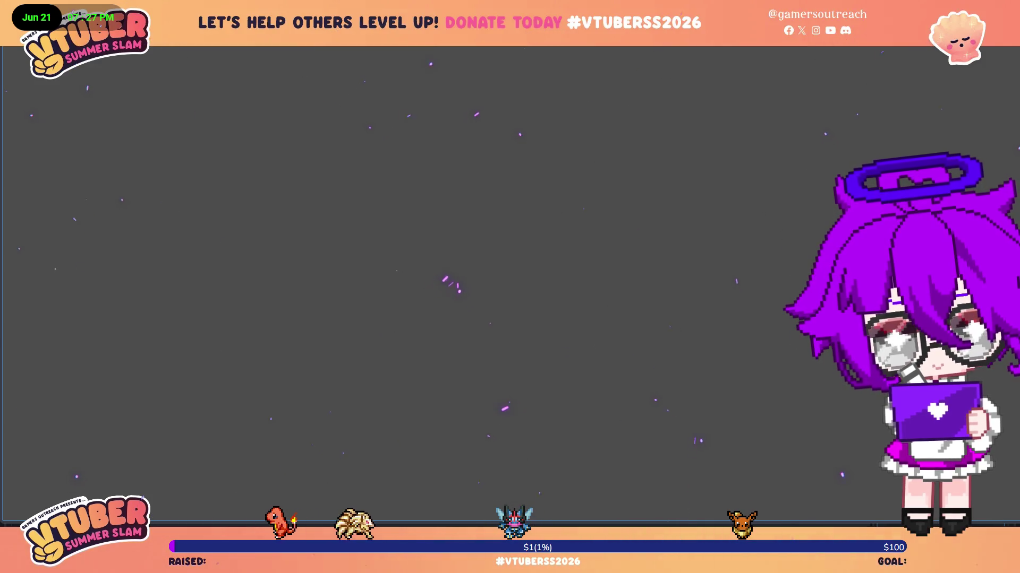
Return to the editor while the running game prints player positions to Output
{"action": "left_click", "coordinate": [1007, 36]}
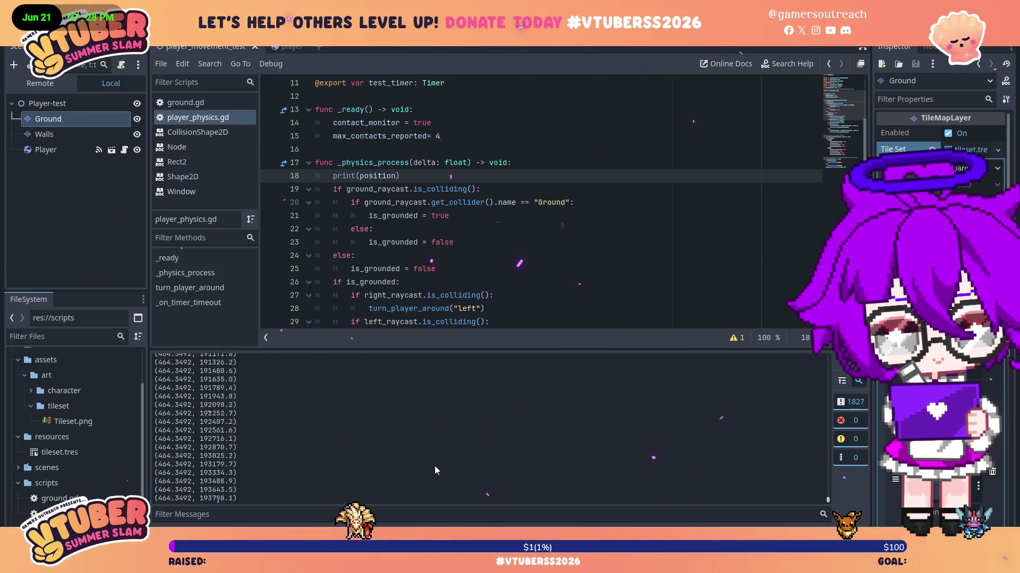
Stop the game, review the printed positions, clear the output, and switch to the 2D view
{"action": "key", "text": "F8"}
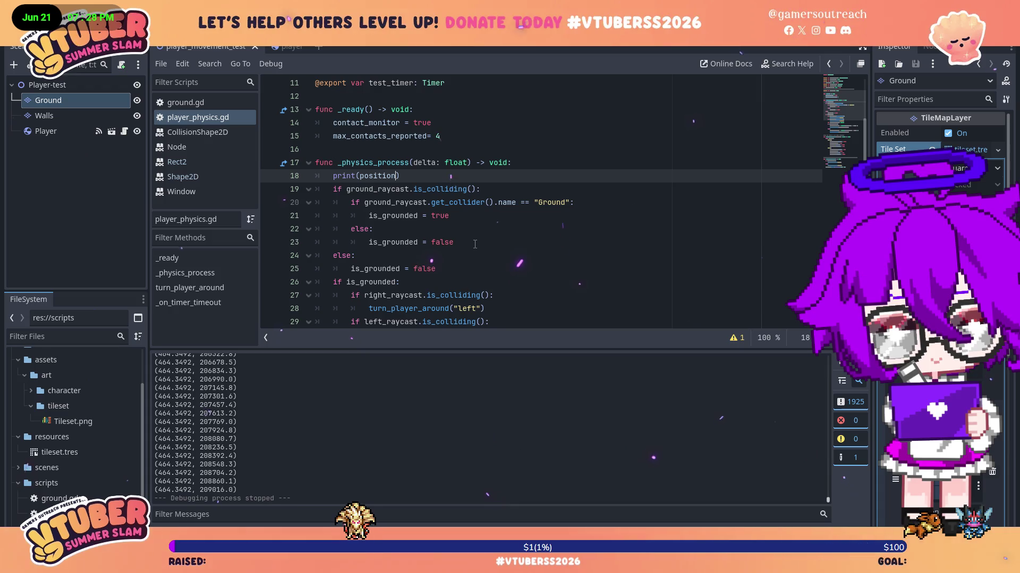
{"action": "scroll", "coordinate": [474, 244], "scroll_direction": "down", "scroll_amount": 2}
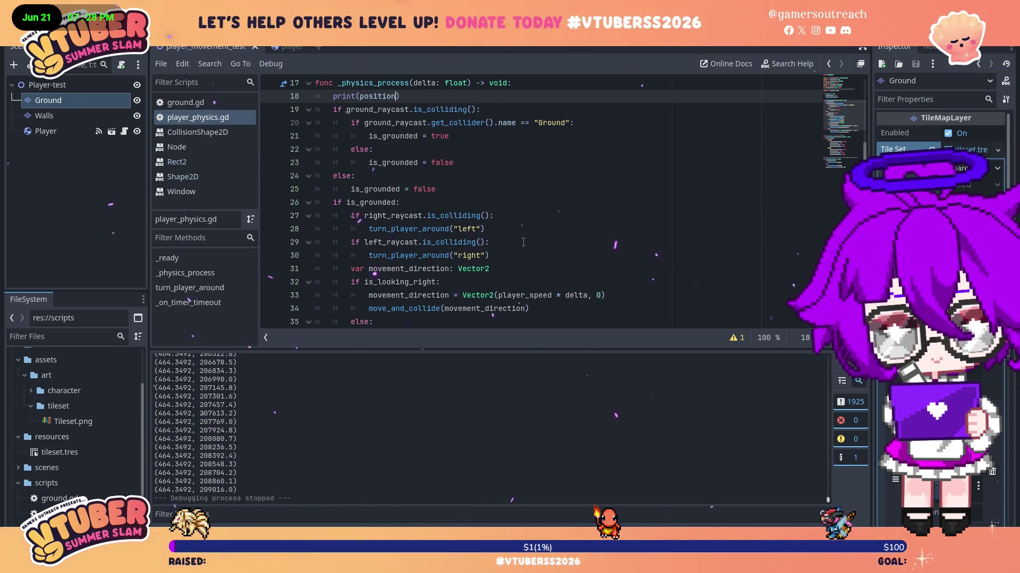
{"action": "scroll", "coordinate": [536, 242], "scroll_direction": "down", "scroll_amount": 1}
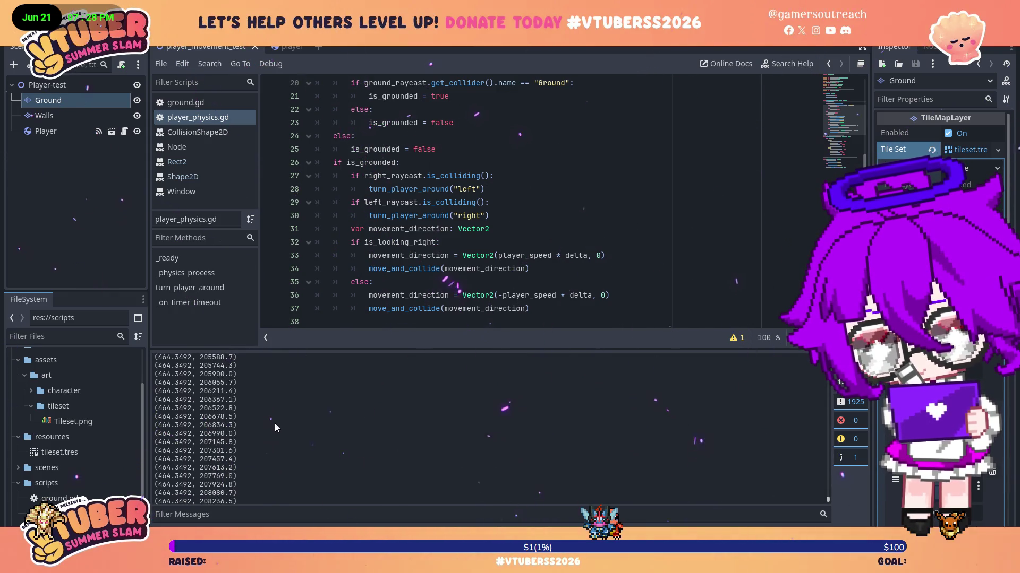
{"action": "scroll", "coordinate": [276, 422], "scroll_direction": "up", "scroll_amount": 10}
{"action": "scroll", "coordinate": [275, 423], "scroll_direction": "up", "scroll_amount": 20}
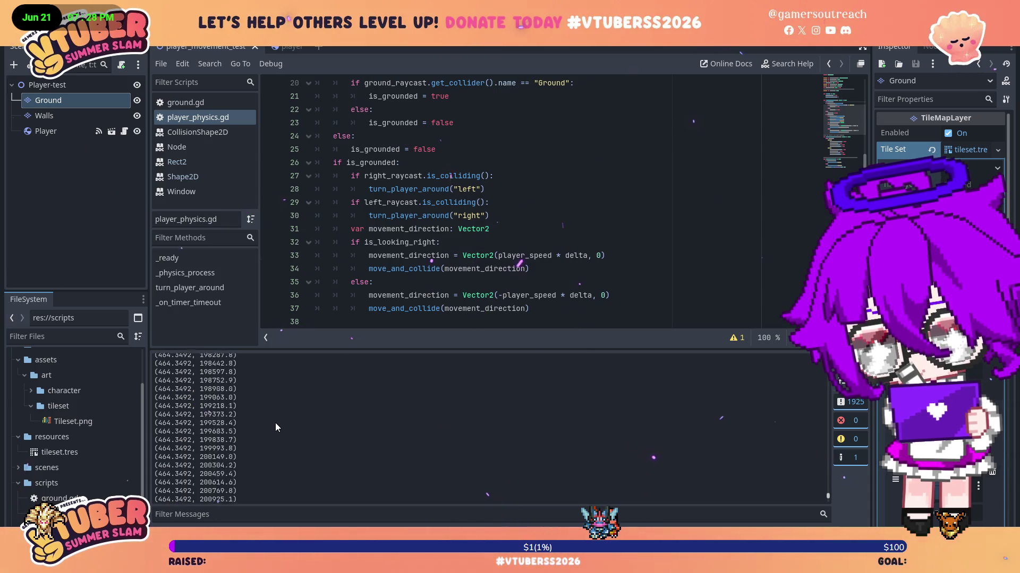
{"action": "scroll", "coordinate": [276, 423], "scroll_direction": "up", "scroll_amount": 17}
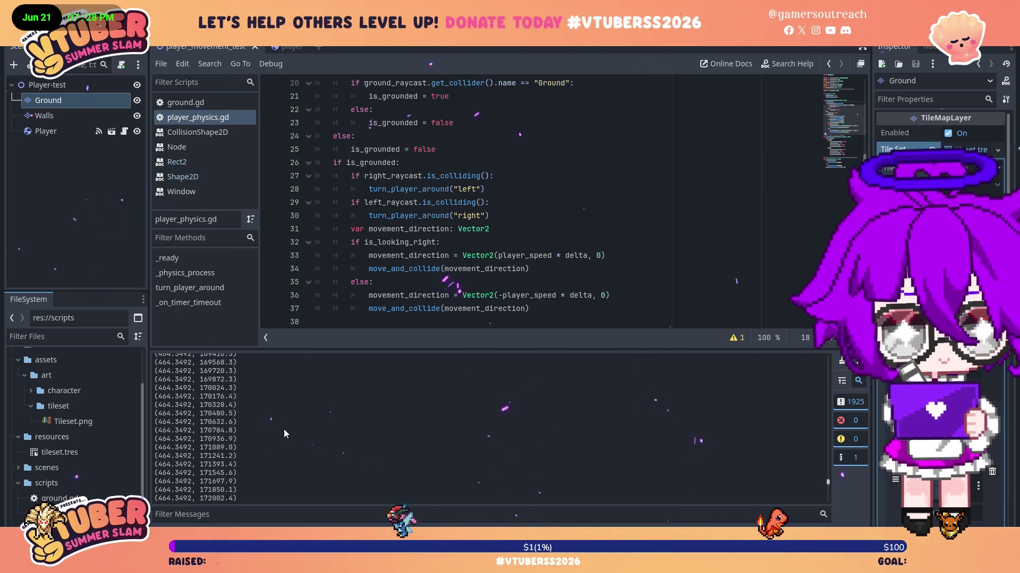
{"action": "left_click", "coordinate": [845, 362]}
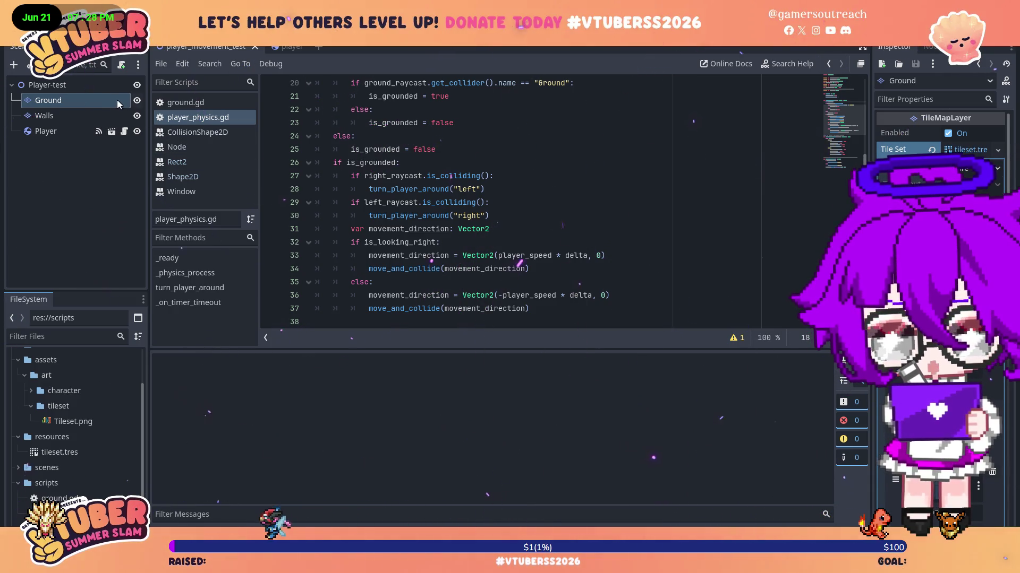
{"action": "key", "text": "ctrl+F1"}
{"action": "scroll", "coordinate": [482, 242], "scroll_direction": "up", "scroll_amount": 10}
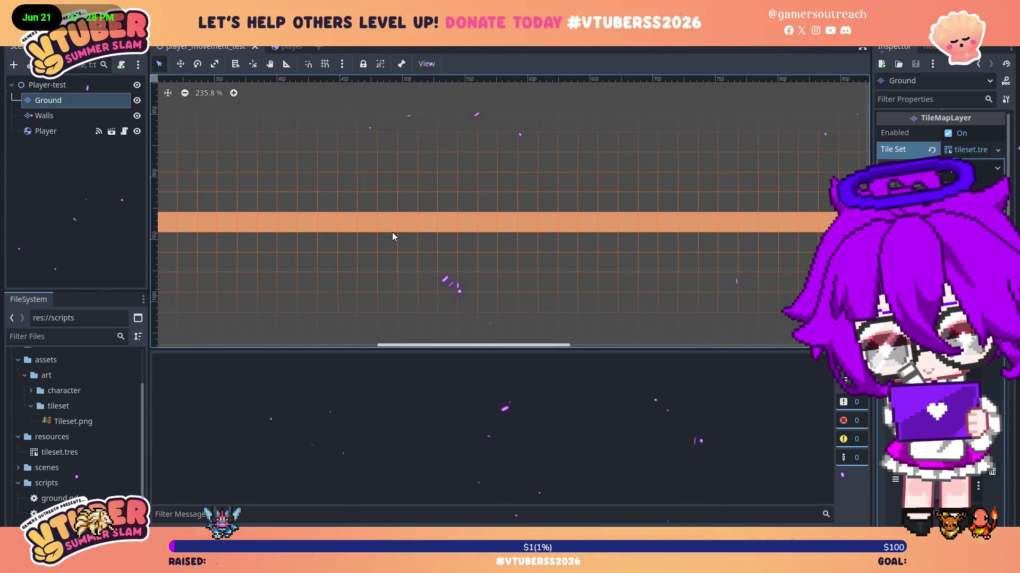
Open the tileset's tile editor, collapse Physics Layer 1 and expand Physics Layer 0 to show the collision polygon
{"action": "scroll", "coordinate": [392, 232], "scroll_direction": "up", "scroll_amount": 7}
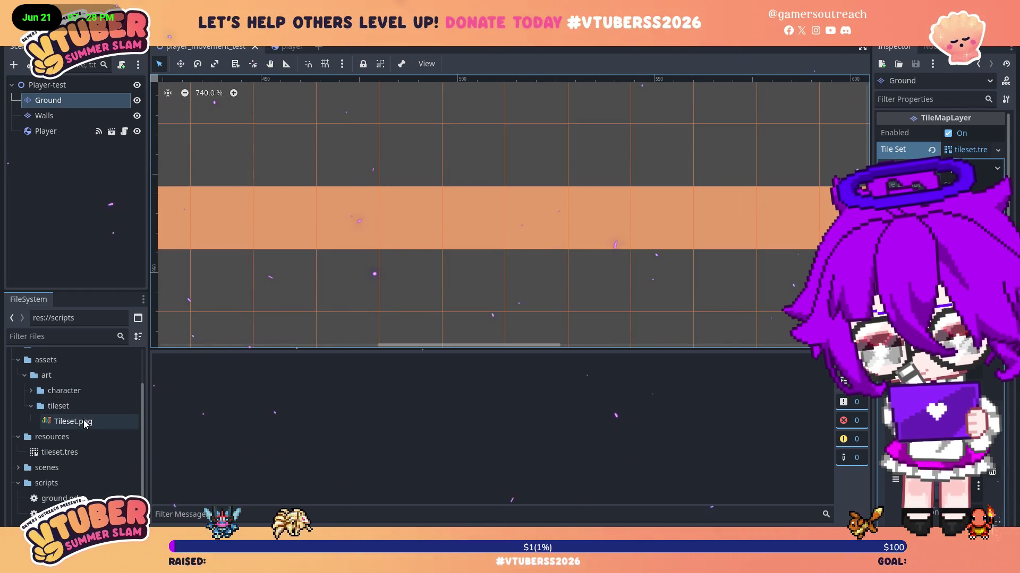
{"action": "left_click", "coordinate": [72, 452]}
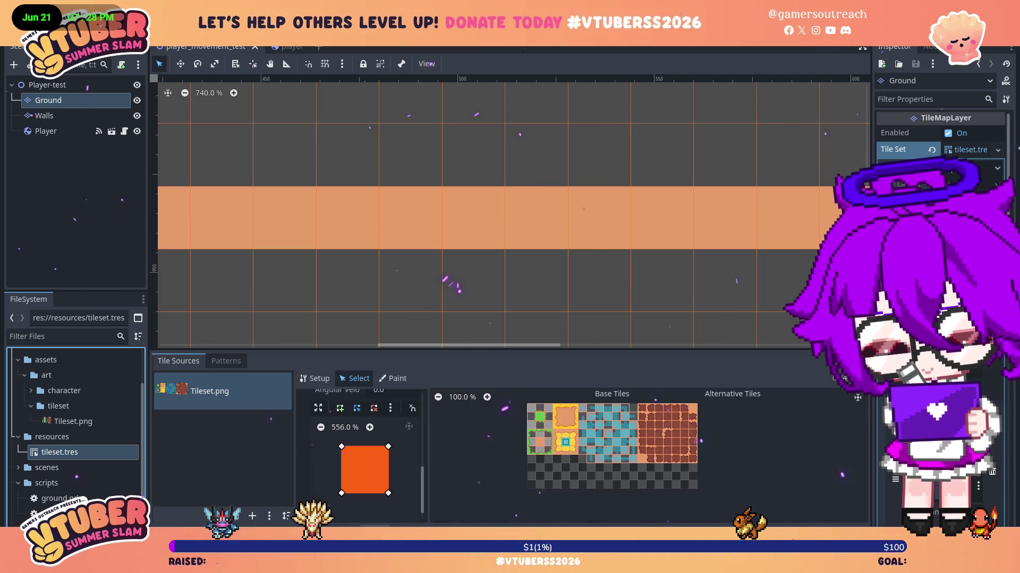
{"action": "left_click", "coordinate": [390, 449]}
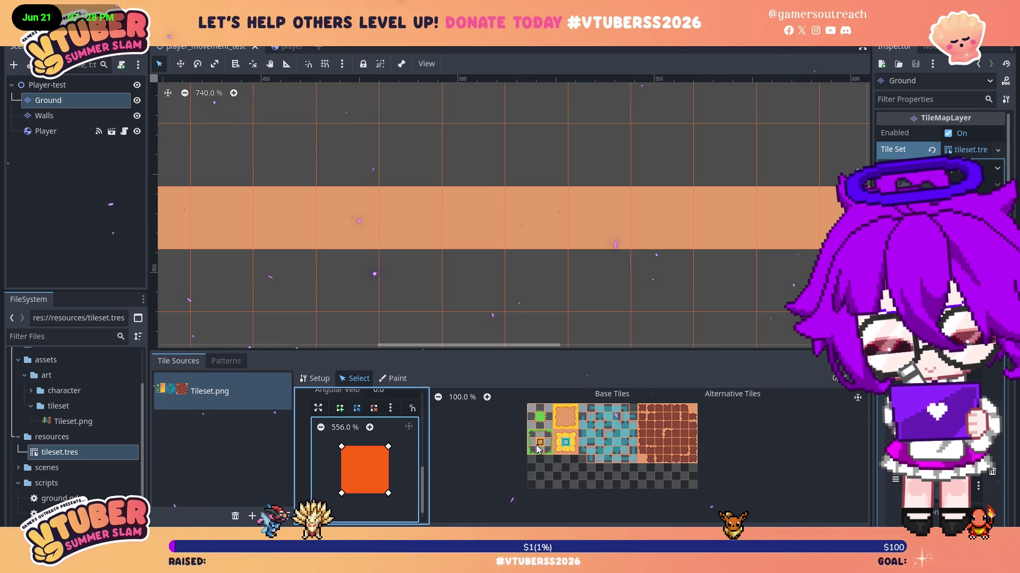
{"action": "scroll", "coordinate": [334, 476], "scroll_direction": "down", "scroll_amount": 1}
{"action": "scroll", "coordinate": [333, 476], "scroll_direction": "up", "scroll_amount": 6}
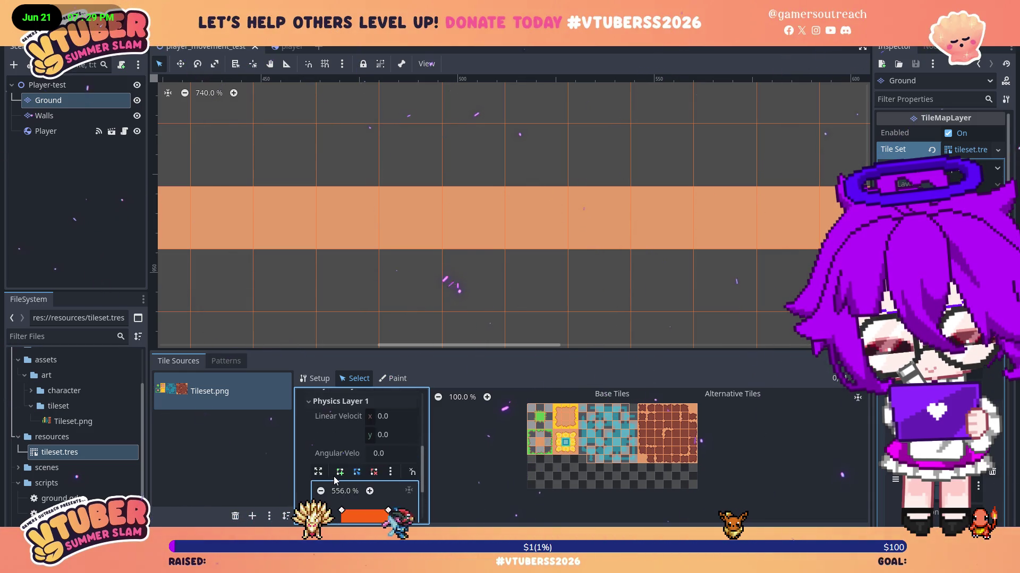
{"action": "left_click", "coordinate": [315, 434]}
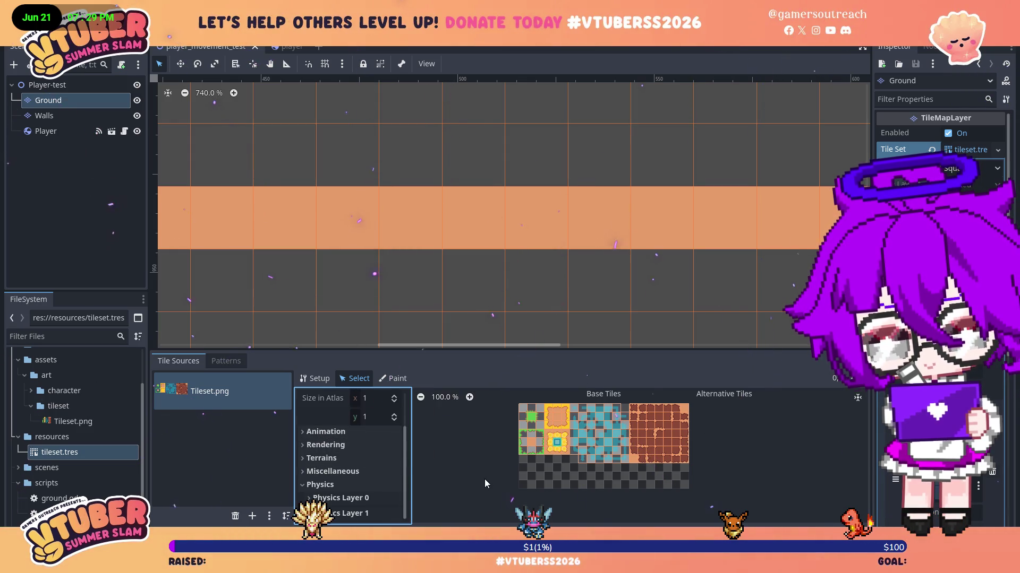
{"action": "left_click", "coordinate": [324, 501]}
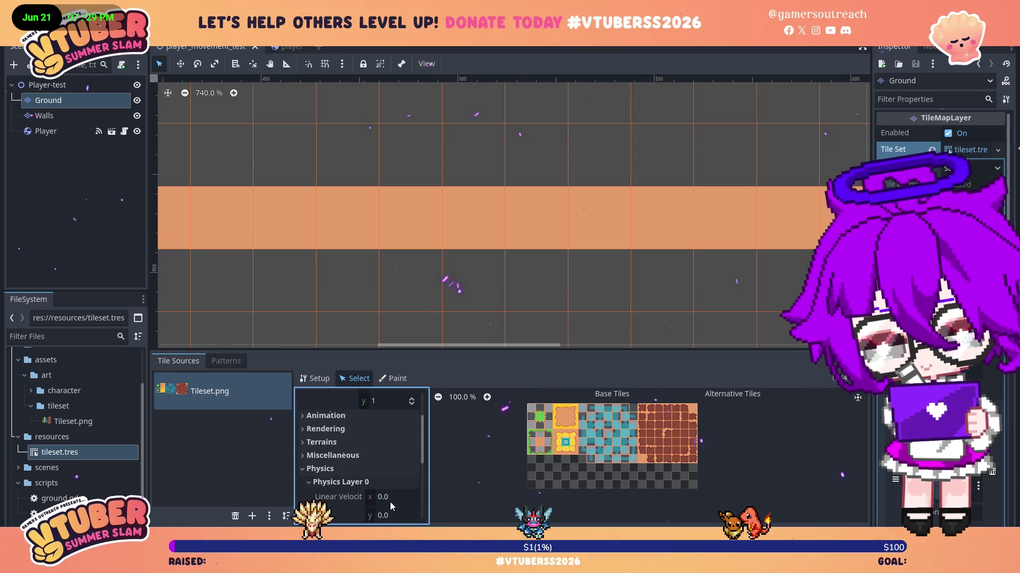
{"action": "scroll", "coordinate": [390, 499], "scroll_direction": "down", "scroll_amount": 5}
{"action": "left_click", "coordinate": [541, 445]}
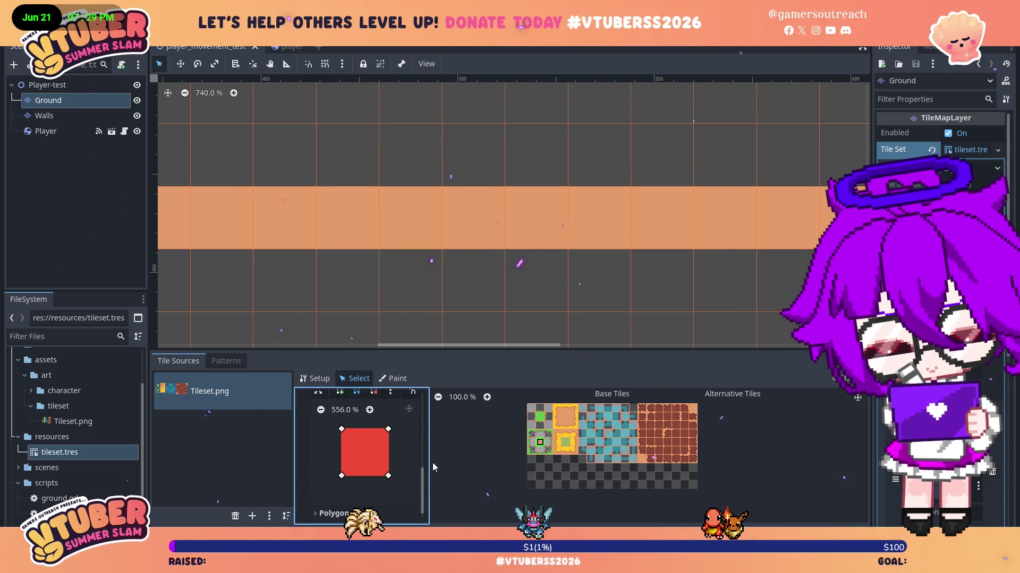
Drag the polygon's top-right and top-left corners outward into a top-wide trapezoid, then save
{"action": "left_click", "coordinate": [339, 513]}
{"action": "scroll", "coordinate": [347, 510], "scroll_direction": "down", "scroll_amount": 1}
{"action": "scroll", "coordinate": [346, 509], "scroll_direction": "down", "scroll_amount": 2}
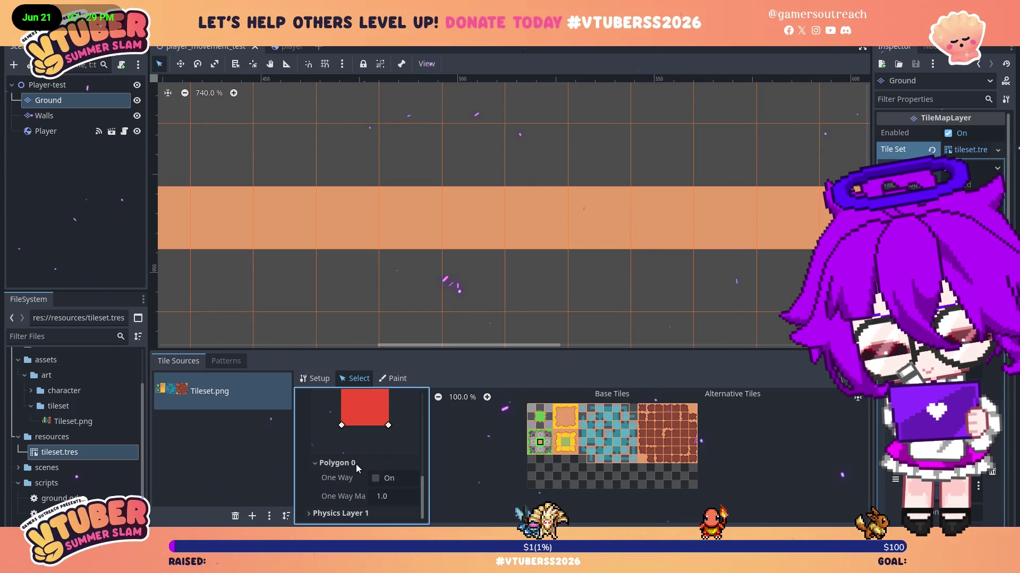
{"action": "scroll", "coordinate": [356, 464], "scroll_direction": "up", "scroll_amount": 6}
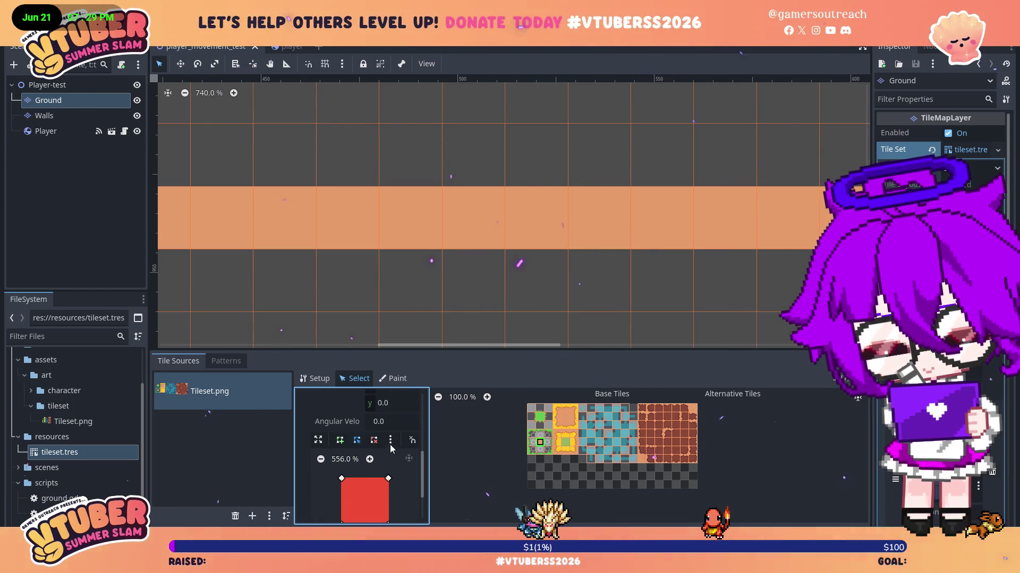
{"action": "left_click", "coordinate": [390, 444]}
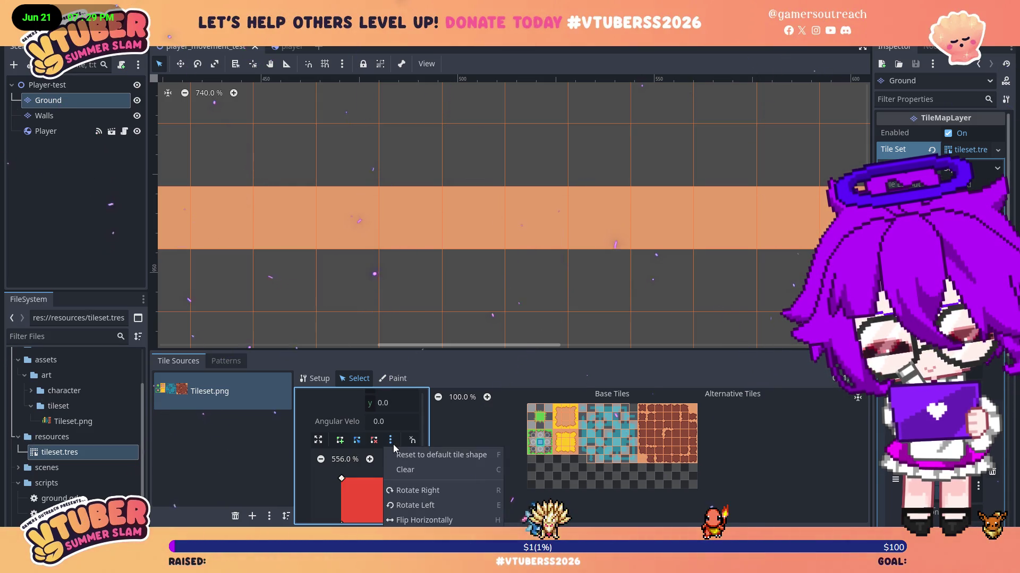
{"action": "left_click", "coordinate": [395, 441]}
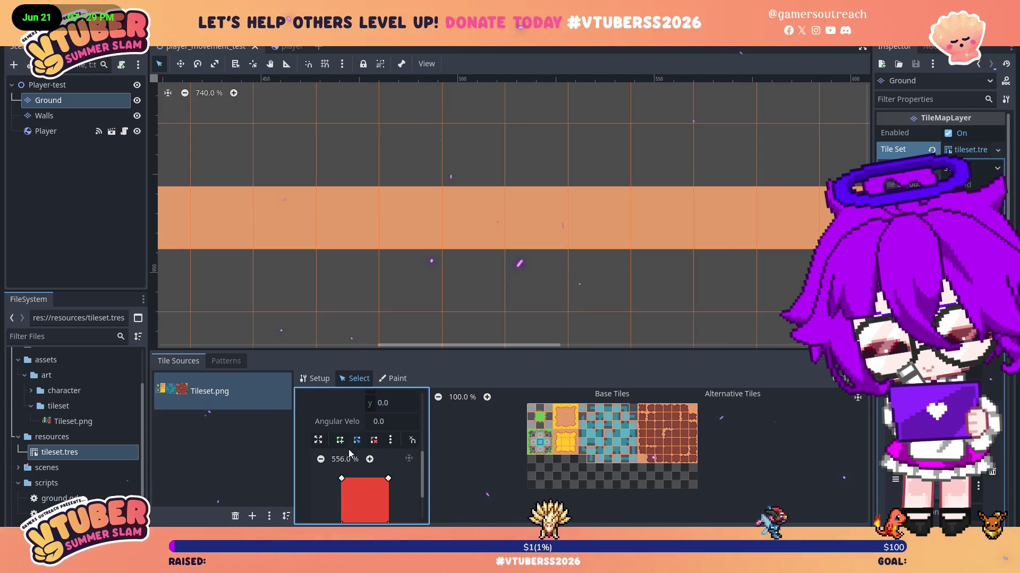
{"action": "scroll", "coordinate": [350, 451], "scroll_direction": "up", "scroll_amount": 2}
{"action": "scroll", "coordinate": [357, 472], "scroll_direction": "down", "scroll_amount": 3}
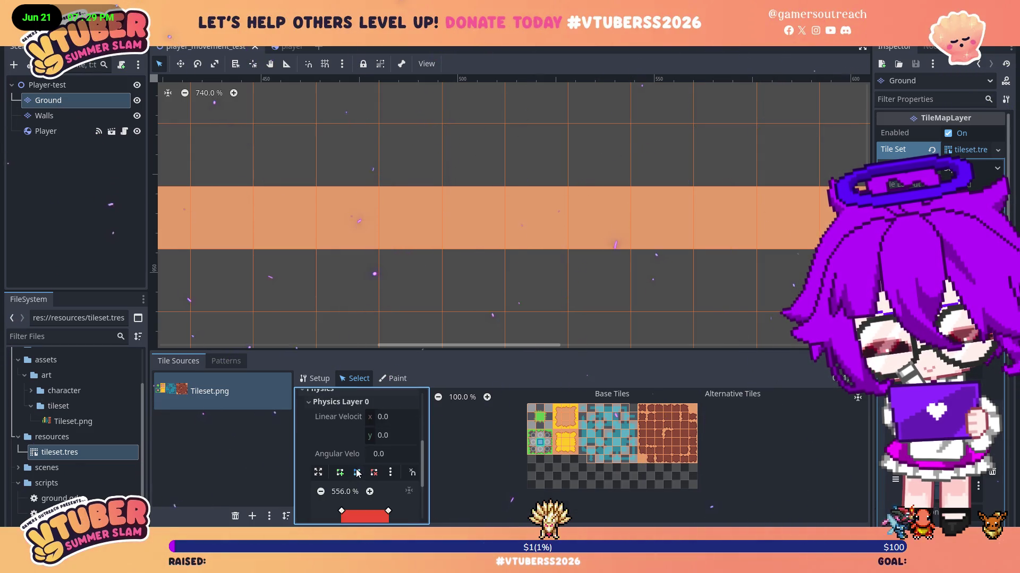
{"action": "left_click_drag", "start_coordinate": [390, 446], "coordinate": [403, 446]}
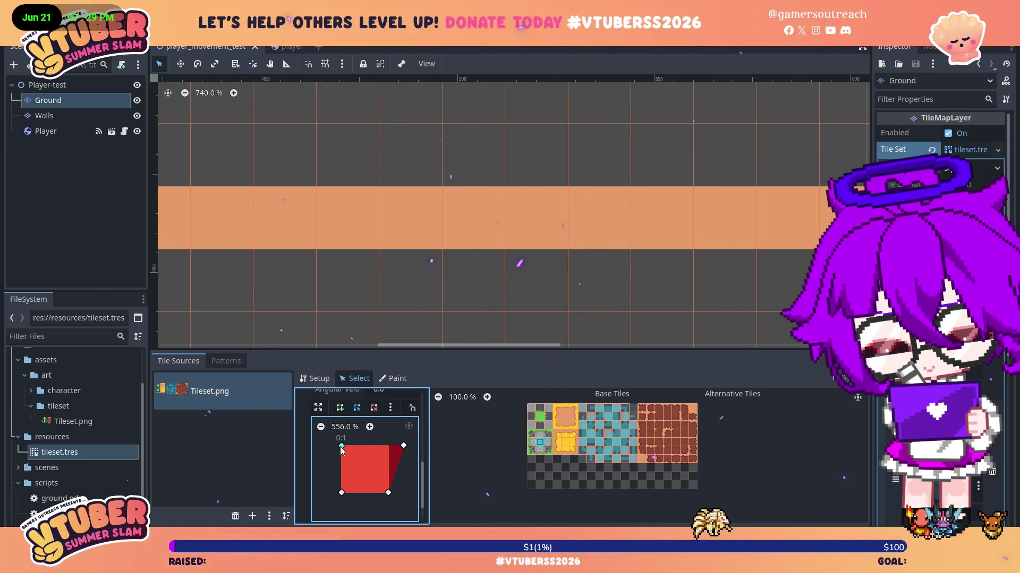
{"action": "left_click_drag", "start_coordinate": [333, 446], "coordinate": [325, 446]}
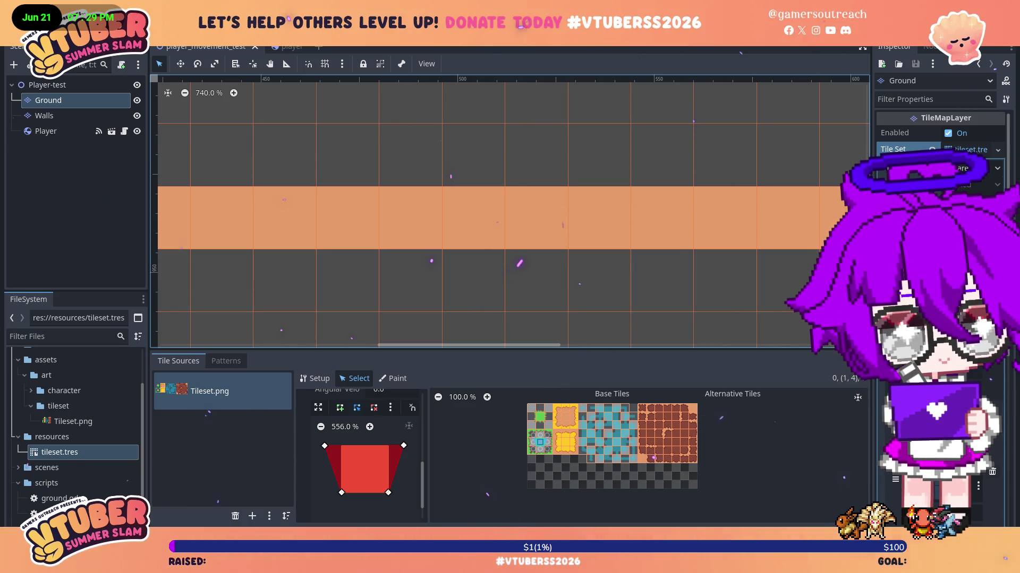
{"action": "key", "text": "ctrl+s"}
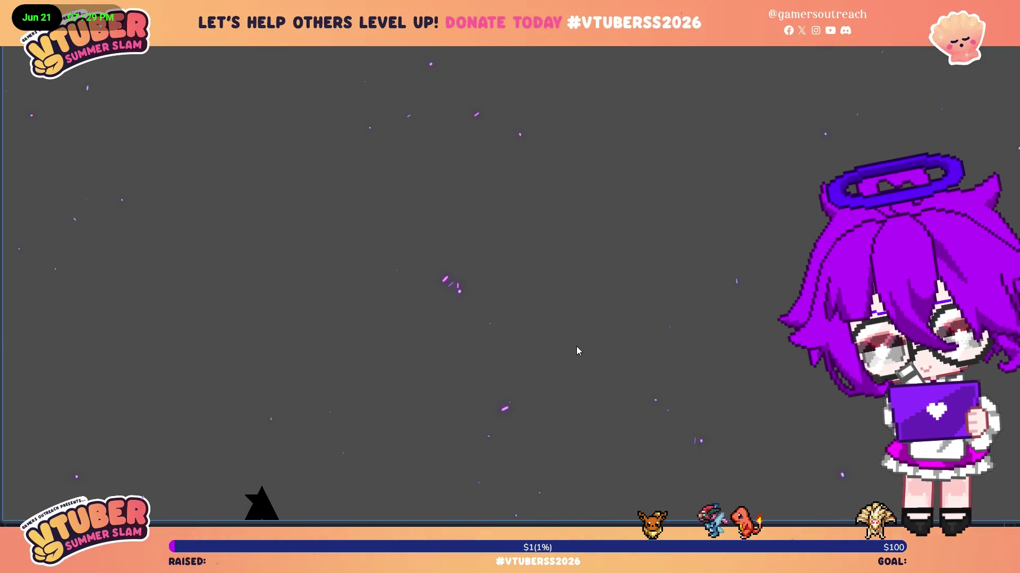
Walk the triangle player left with three Left presses, then close the running game
{"action": "key", "text": "Left"}
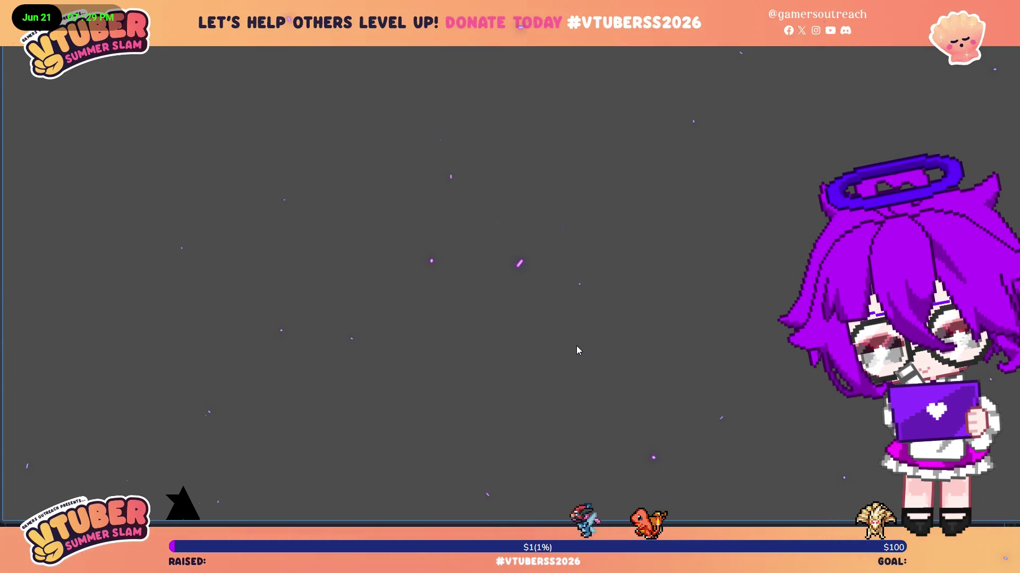
{"action": "key", "text": "Left"}
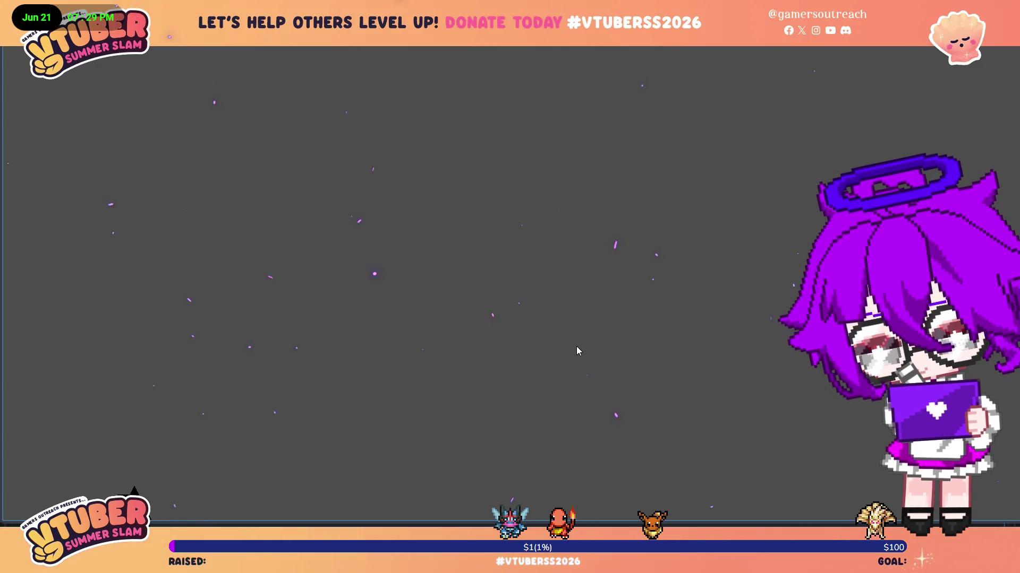
{"action": "key", "text": "Left"}
{"action": "key", "text": "Left"}
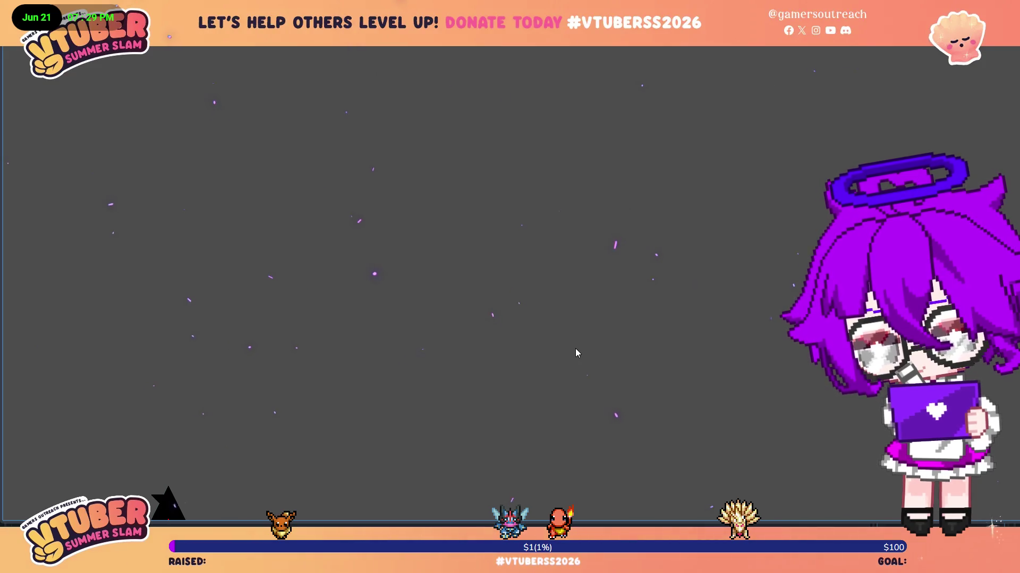
{"action": "key", "text": "alt+F4"}
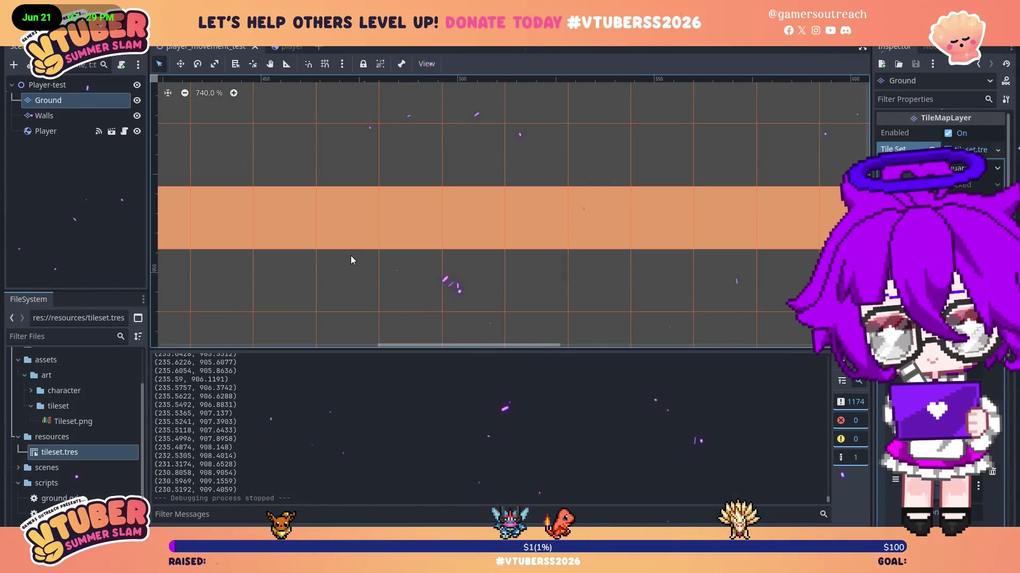
Bring up the TileSet editor and zoom and pan onto the tile's collision polygon
{"action": "left_click", "coordinate": [48, 8]}
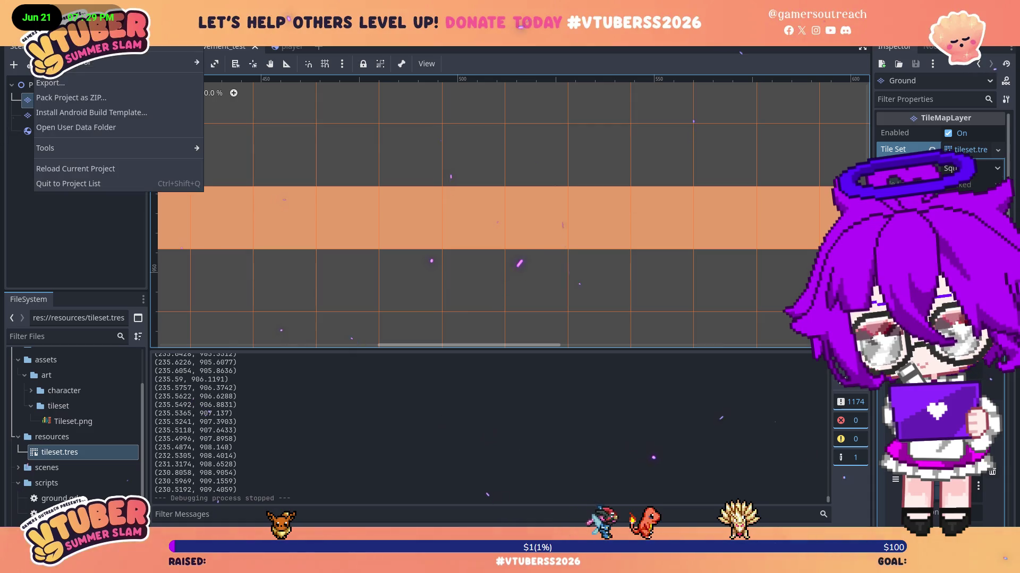
{"action": "key", "text": "Escape"}
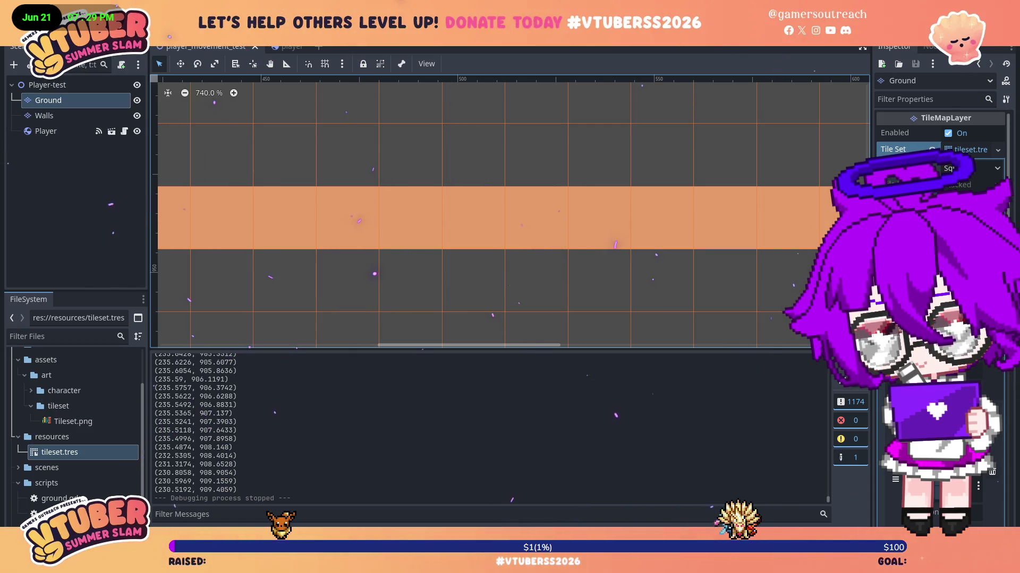
{"action": "left_click", "coordinate": [386, 524]}
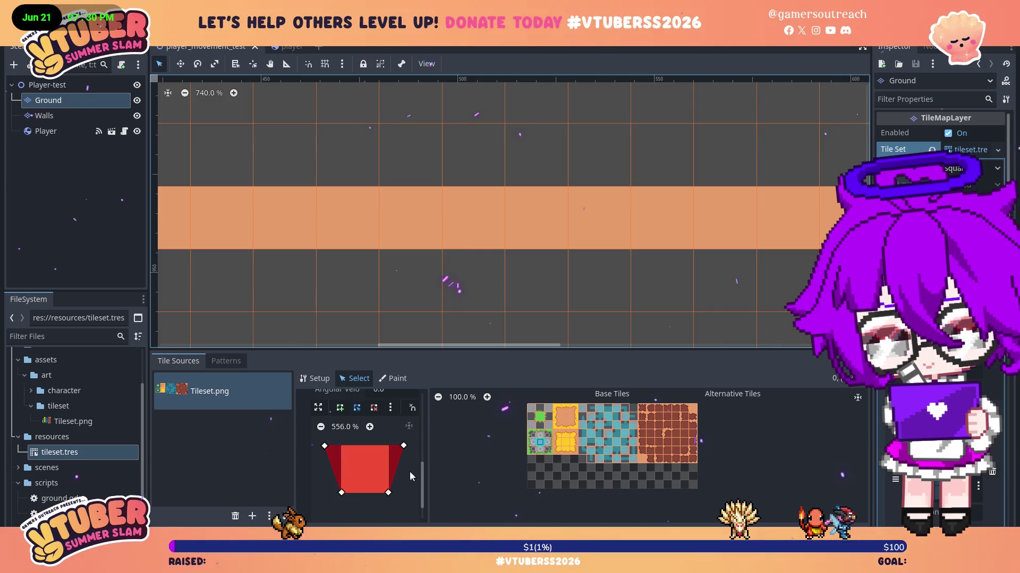
{"action": "left_click", "coordinate": [369, 427]}
{"action": "scroll", "coordinate": [378, 472], "scroll_direction": "up", "scroll_amount": 3}
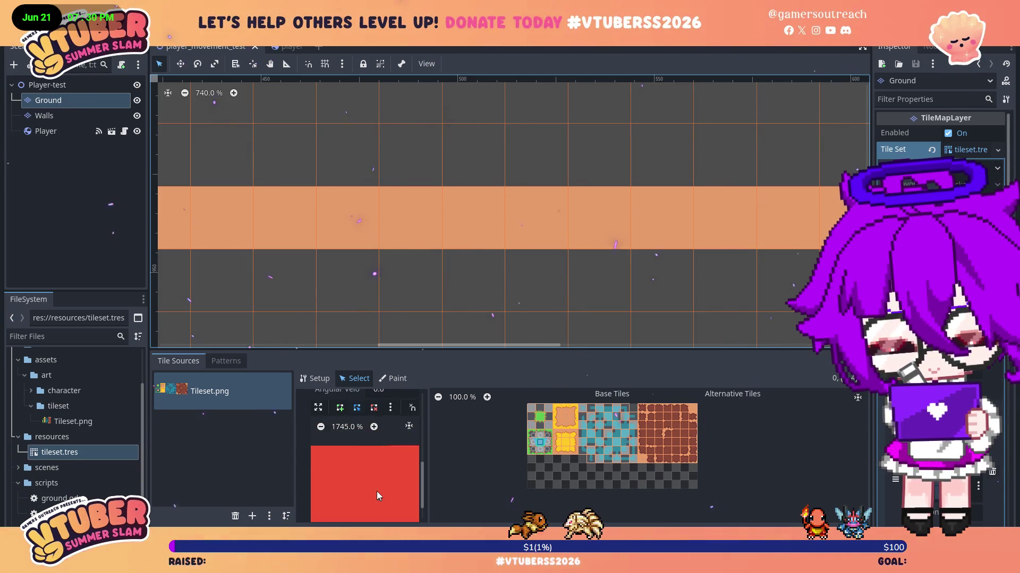
{"action": "left_click_drag", "start_coordinate": [349, 479], "coordinate": [328, 474]}
Move polygon corner points 0:1 and 0:2 to fill the tile, then save, run and stop the game
{"action": "left_click", "coordinate": [403, 454]}
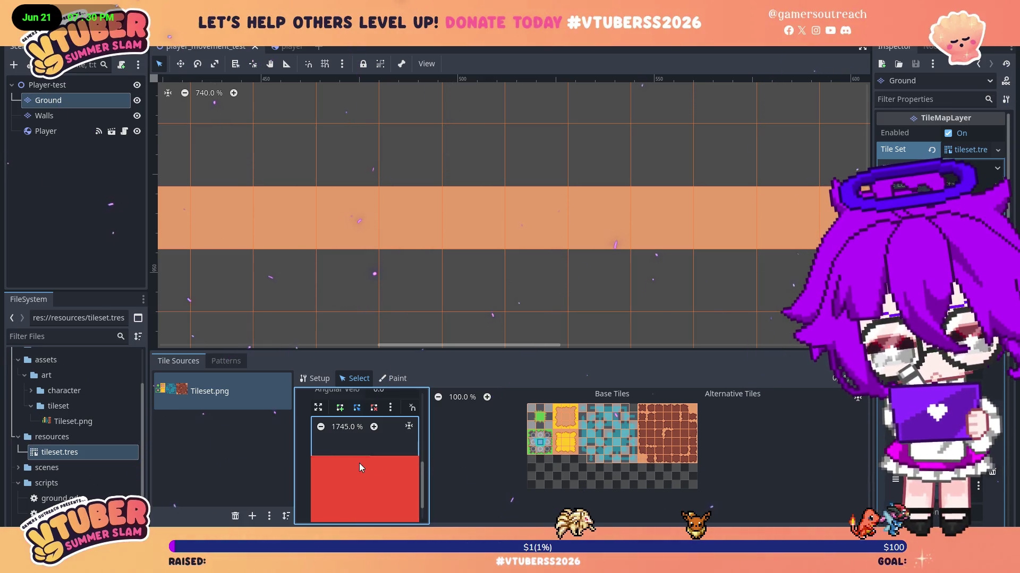
{"action": "left_click_drag", "start_coordinate": [359, 463], "coordinate": [346, 455]}
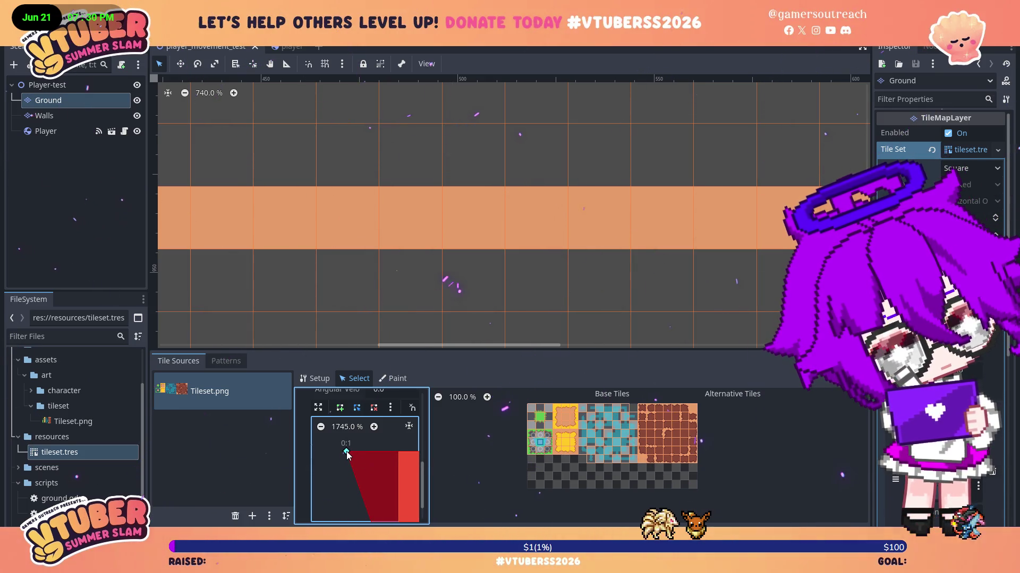
{"action": "left_click_drag", "start_coordinate": [392, 464], "coordinate": [353, 470]}
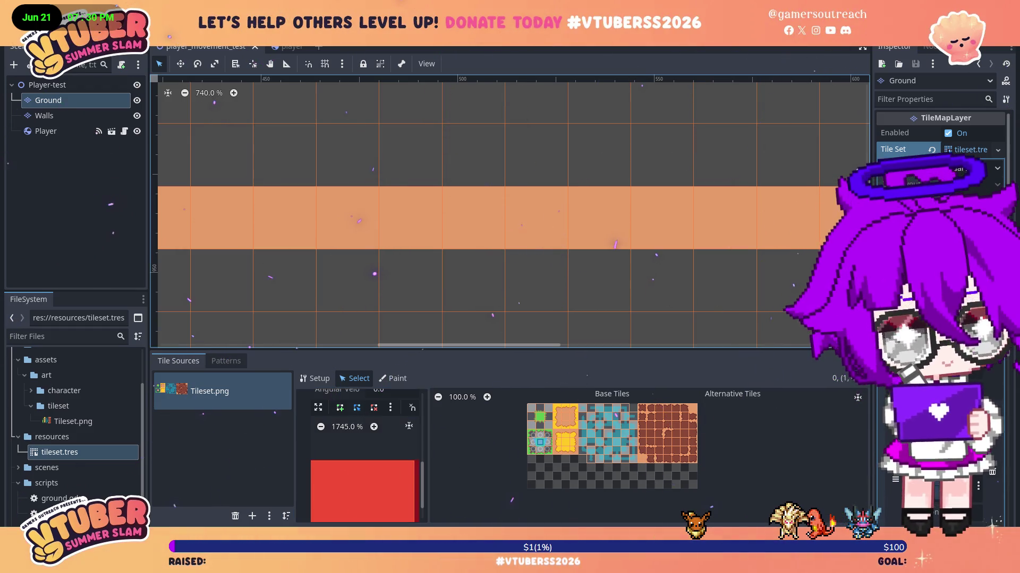
{"action": "key", "text": "F5"}
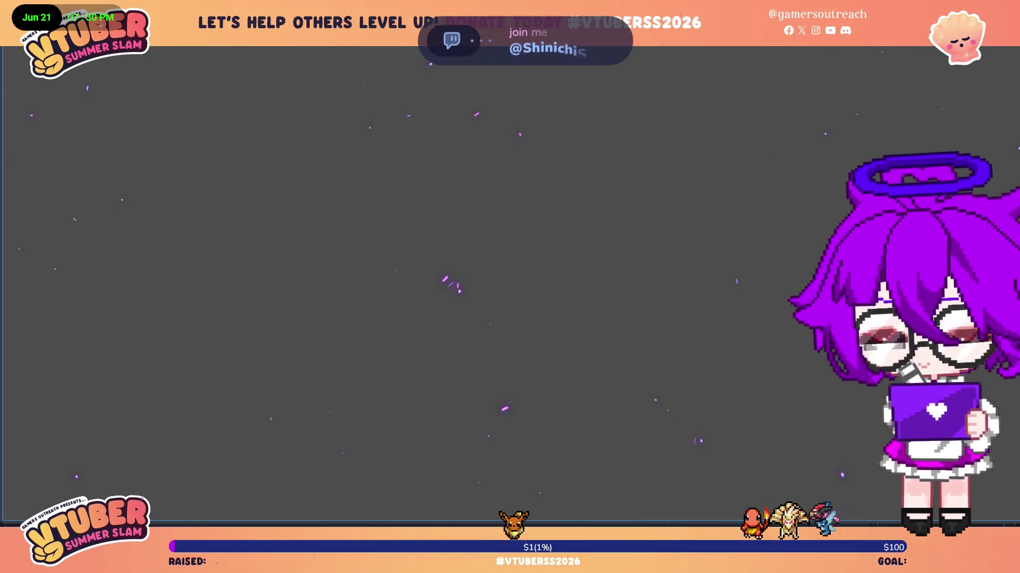
{"action": "key", "text": "alt+F4"}
{"action": "scroll", "coordinate": [454, 314], "scroll_direction": "down", "scroll_amount": 10}
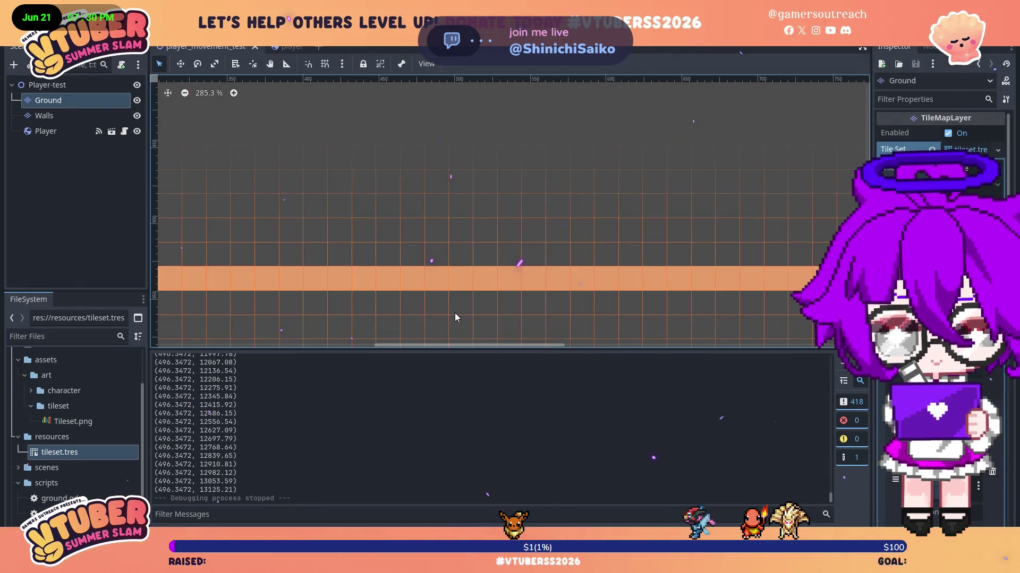
Reopen the TileSet editor, restore the collision polygon to a square, and focus the tile set's properties
{"action": "scroll", "coordinate": [454, 316], "scroll_direction": "down", "scroll_amount": 2}
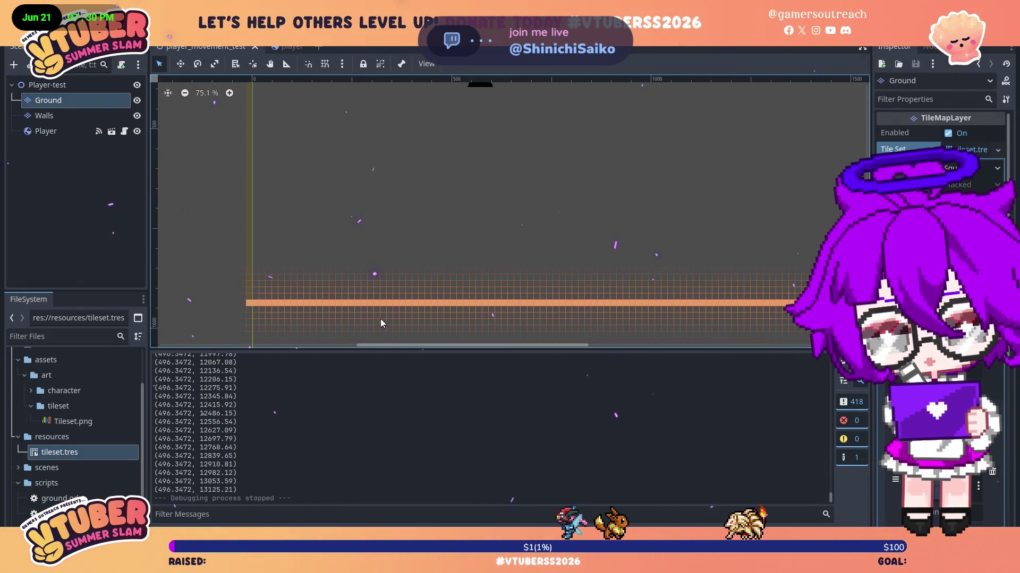
{"action": "scroll", "coordinate": [389, 311], "scroll_direction": "up", "scroll_amount": 2}
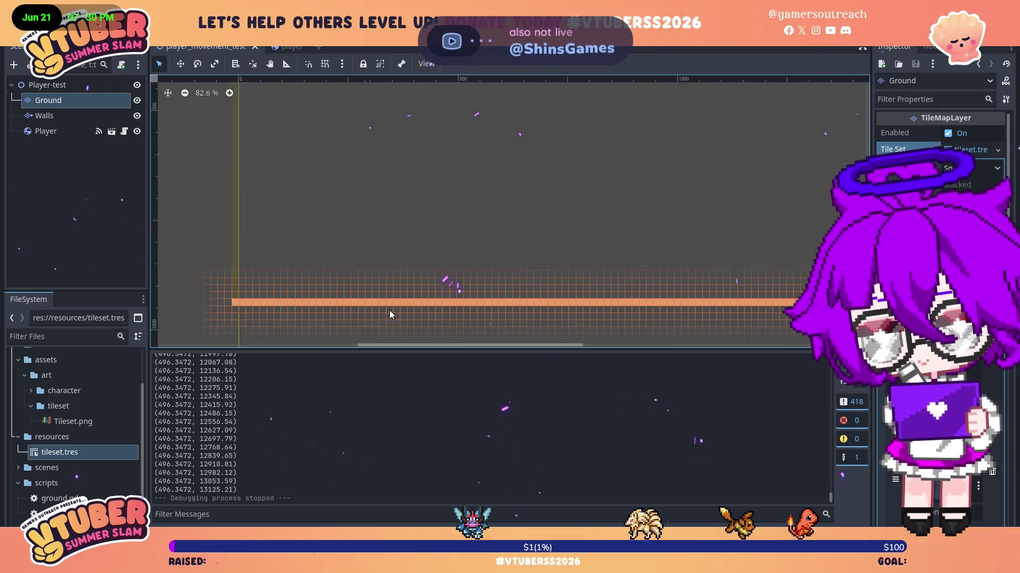
{"action": "left_click", "coordinate": [409, 533]}
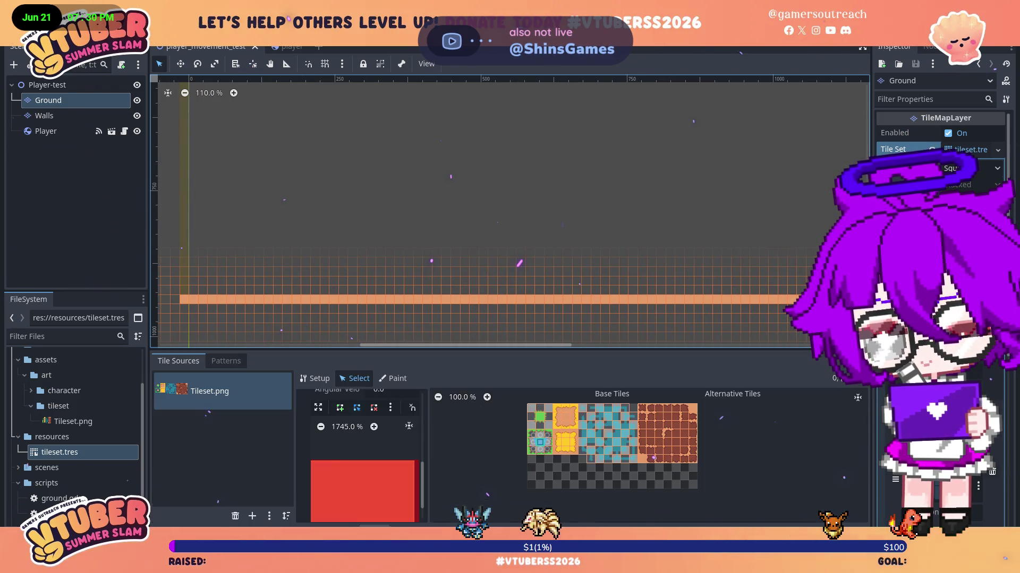
{"action": "scroll", "coordinate": [391, 458], "scroll_direction": "up", "scroll_amount": 2}
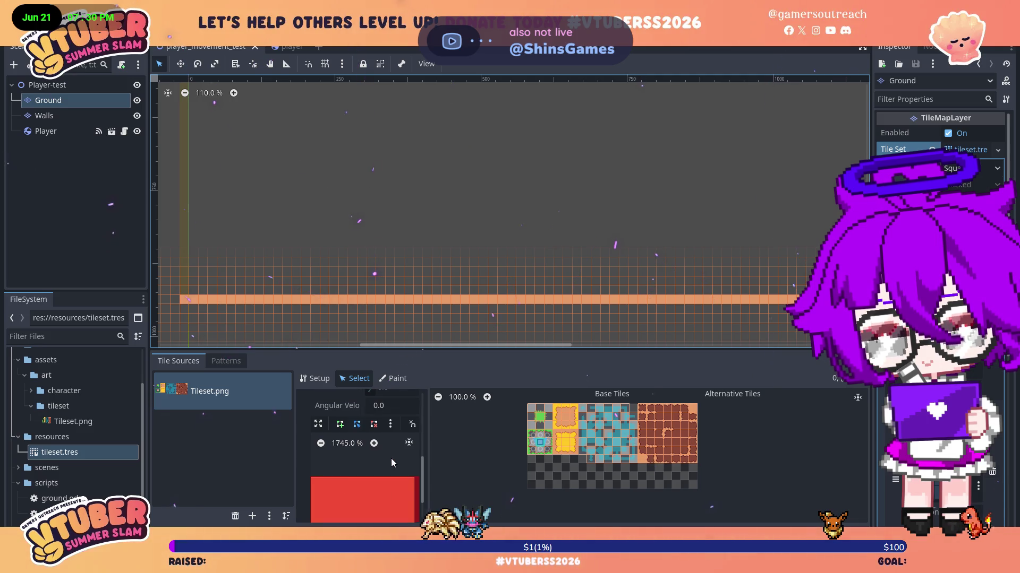
{"action": "scroll", "coordinate": [323, 460], "scroll_direction": "down", "scroll_amount": 8}
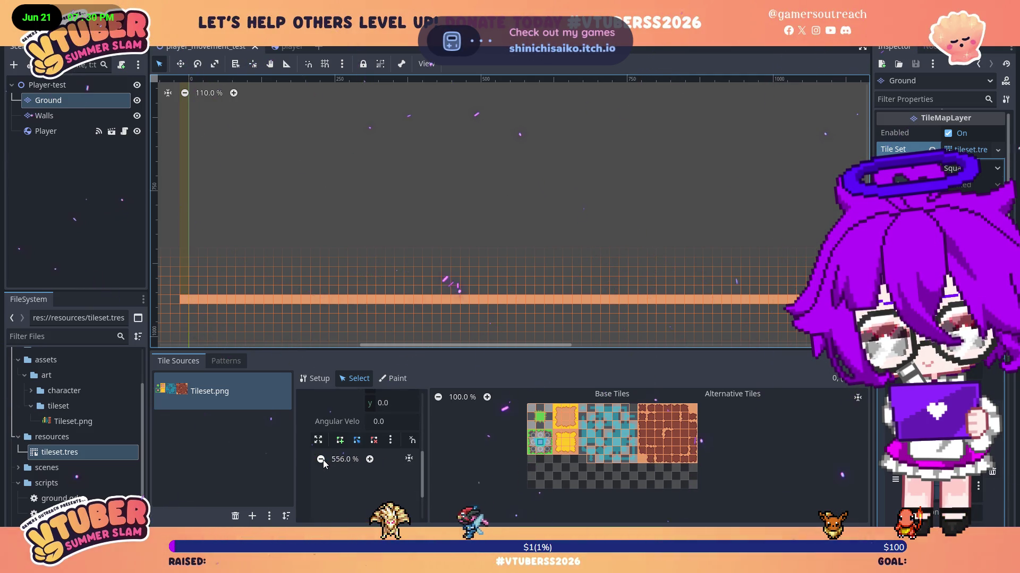
{"action": "scroll", "coordinate": [377, 473], "scroll_direction": "down", "scroll_amount": 2}
{"action": "mouse_move", "coordinate": [362, 476]}
{"action": "left_mouse_down"}
{"action": "mouse_move", "coordinate": [396, 413]}
{"action": "mouse_move", "coordinate": [385, 430]}
{"action": "mouse_move", "coordinate": [356, 434]}
{"action": "left_mouse_up"}
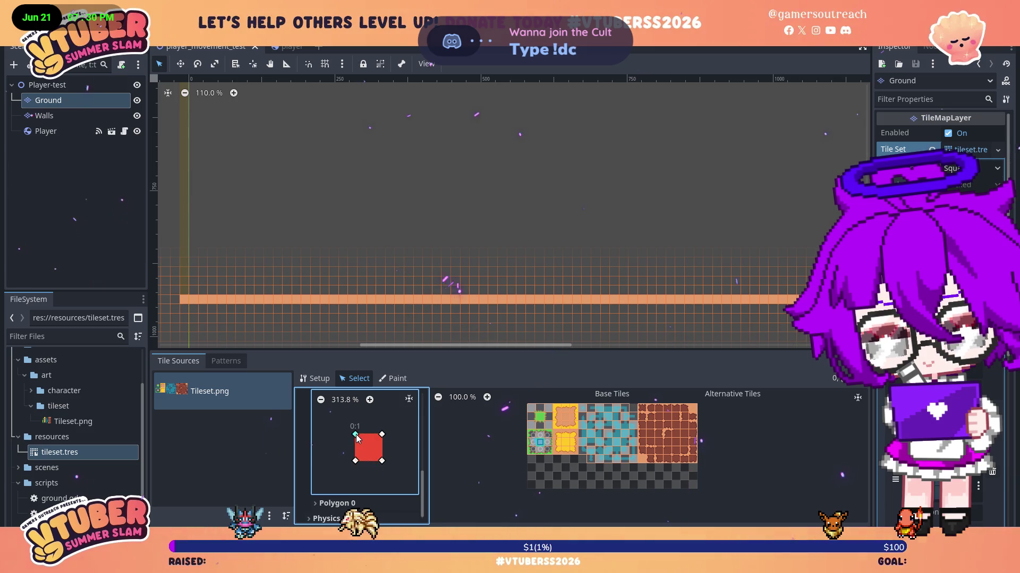
{"action": "scroll", "coordinate": [372, 442], "scroll_direction": "up", "scroll_amount": 3}
{"action": "scroll", "coordinate": [379, 445], "scroll_direction": "down", "scroll_amount": 2}
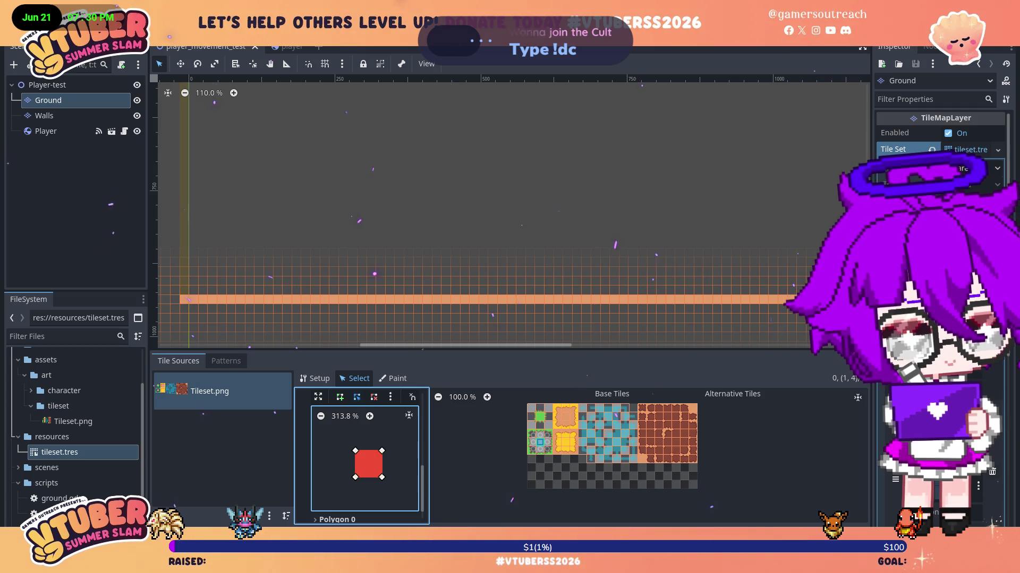
{"action": "scroll", "coordinate": [940, 148], "scroll_direction": "down", "scroll_amount": 3}
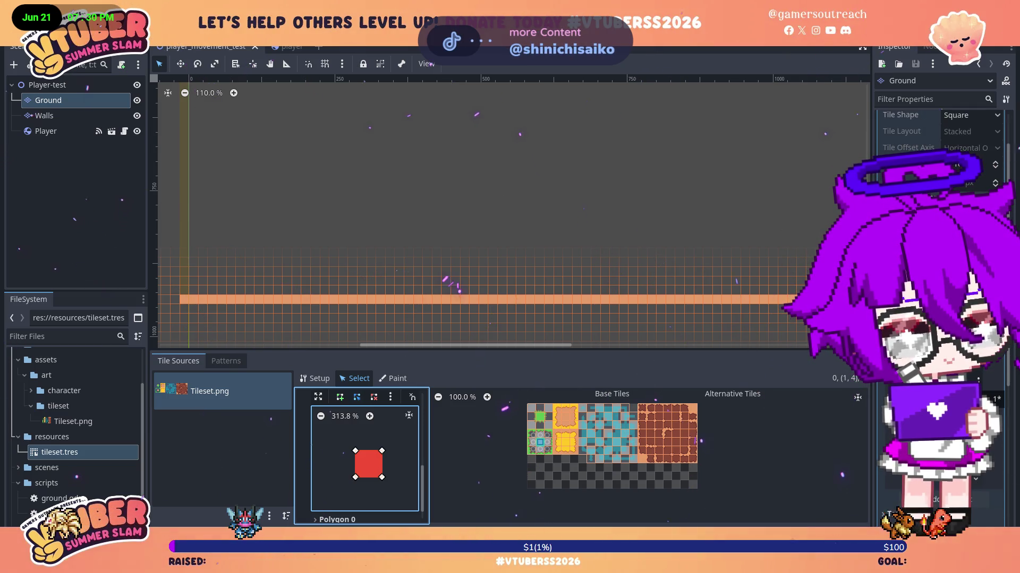
{"action": "left_click", "coordinate": [940, 149]}
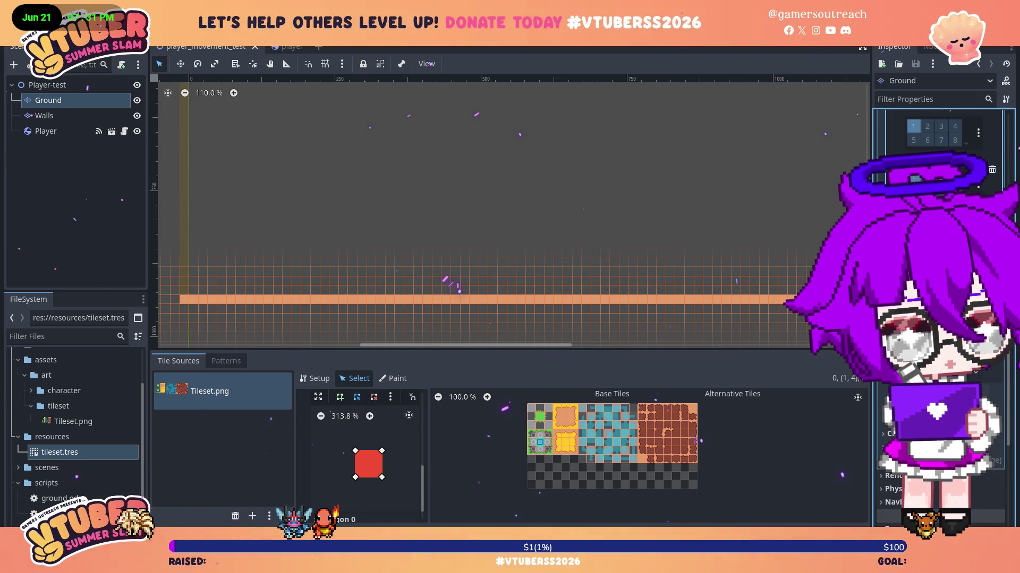
{"action": "scroll", "coordinate": [940, 467], "scroll_direction": "up", "scroll_amount": 1}
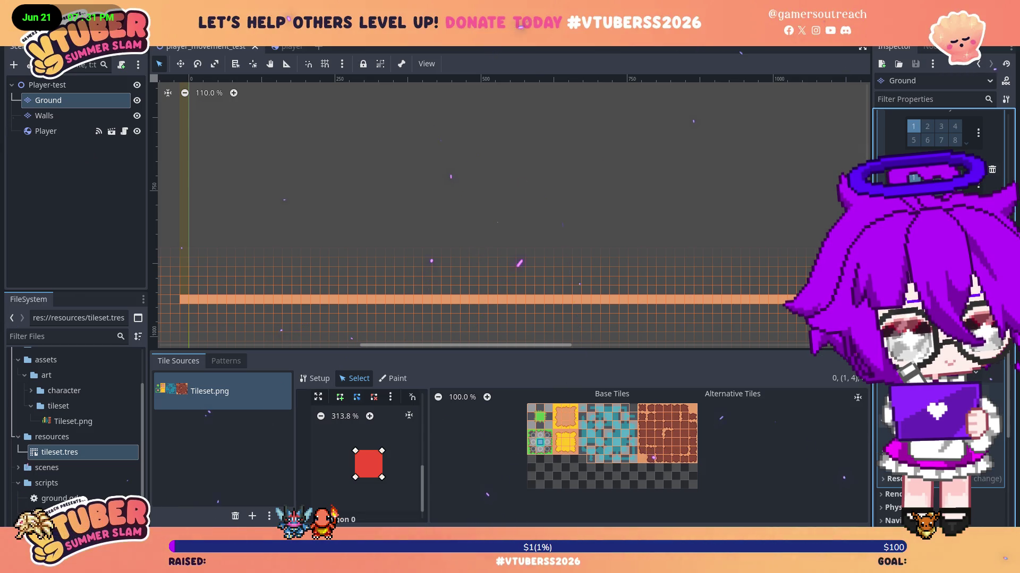
{"action": "scroll", "coordinate": [366, 462], "scroll_direction": "up", "scroll_amount": 3}
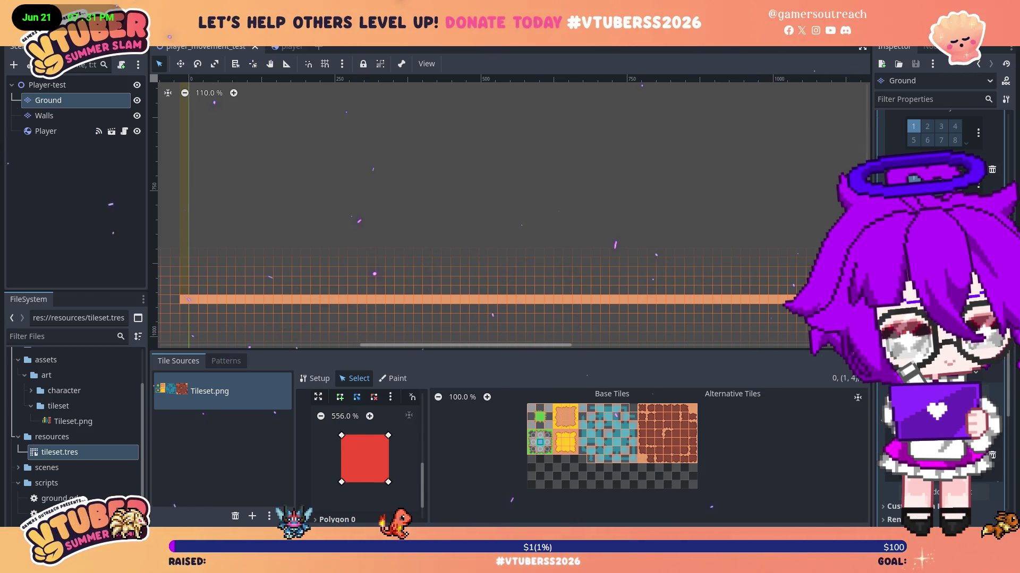
{"action": "scroll", "coordinate": [992, 460], "scroll_direction": "down", "scroll_amount": 1}
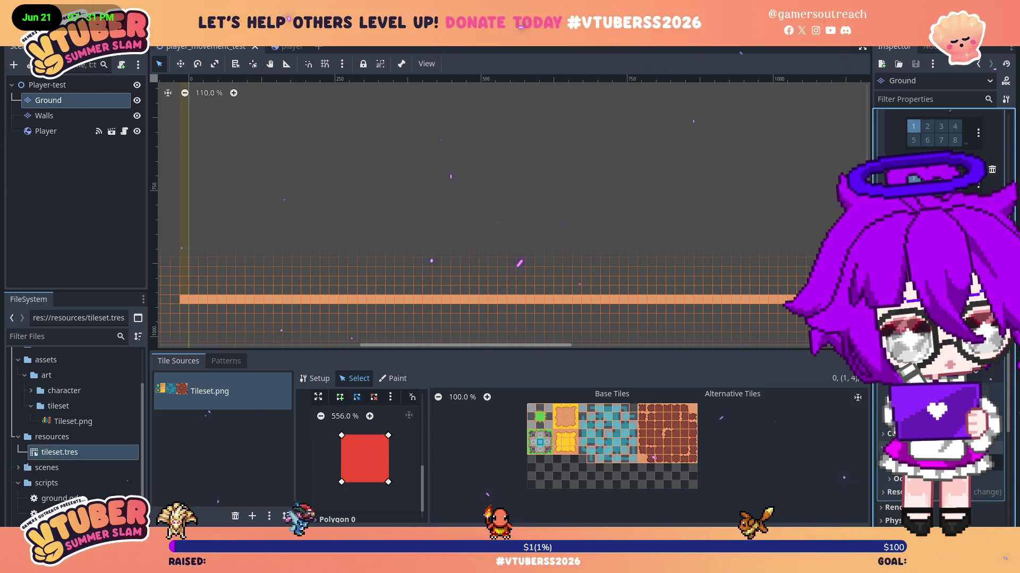
{"action": "scroll", "coordinate": [992, 460], "scroll_direction": "up", "scroll_amount": 1}
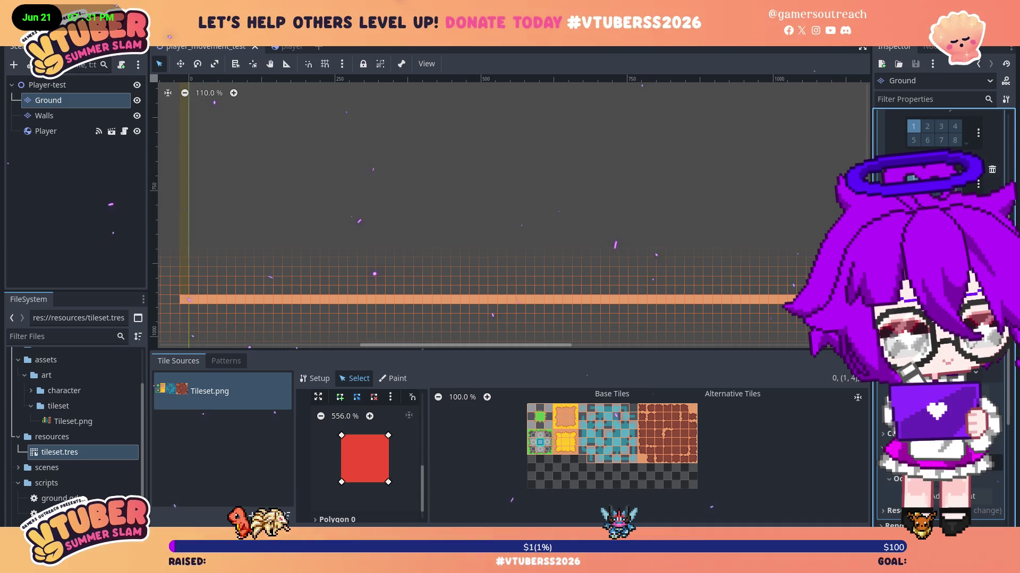
{"action": "scroll", "coordinate": [939, 308], "scroll_direction": "down", "scroll_amount": 3}
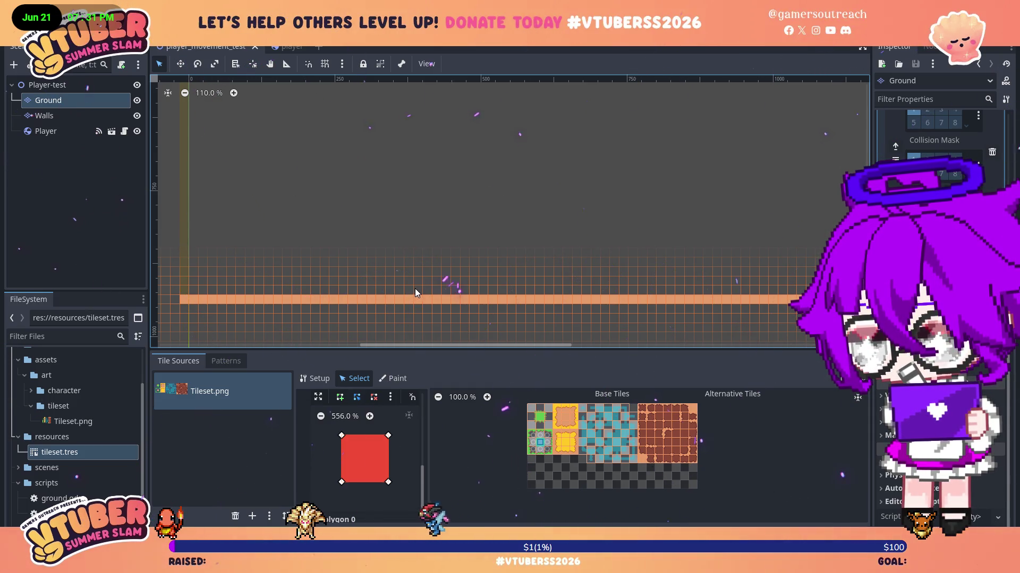
{"action": "scroll", "coordinate": [377, 291], "scroll_direction": "up", "scroll_amount": 4}
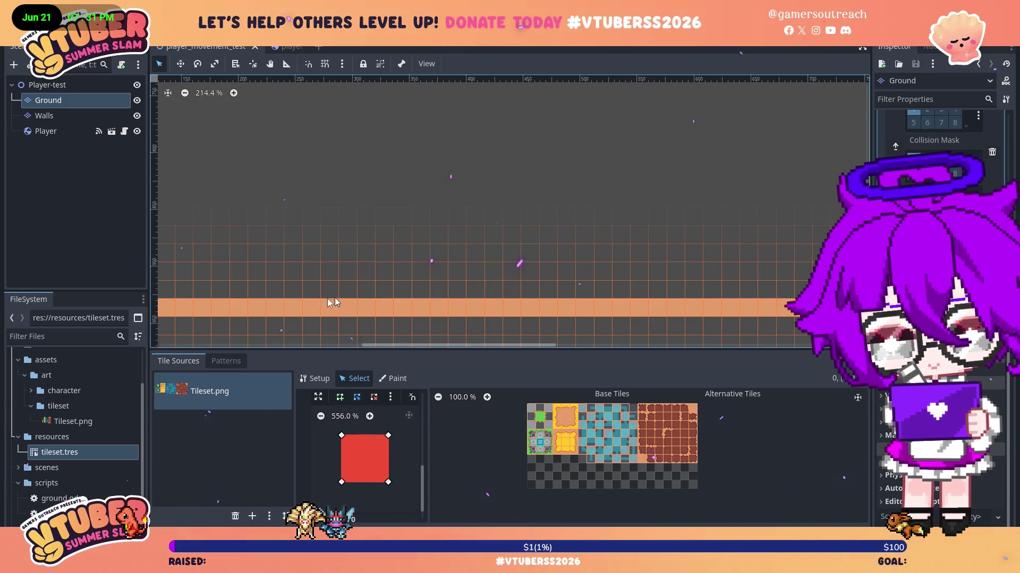
Delete the print(position) line from player_physics.gd's _physics_process and switch to the Player scene
{"action": "left_click", "coordinate": [523, 8]}
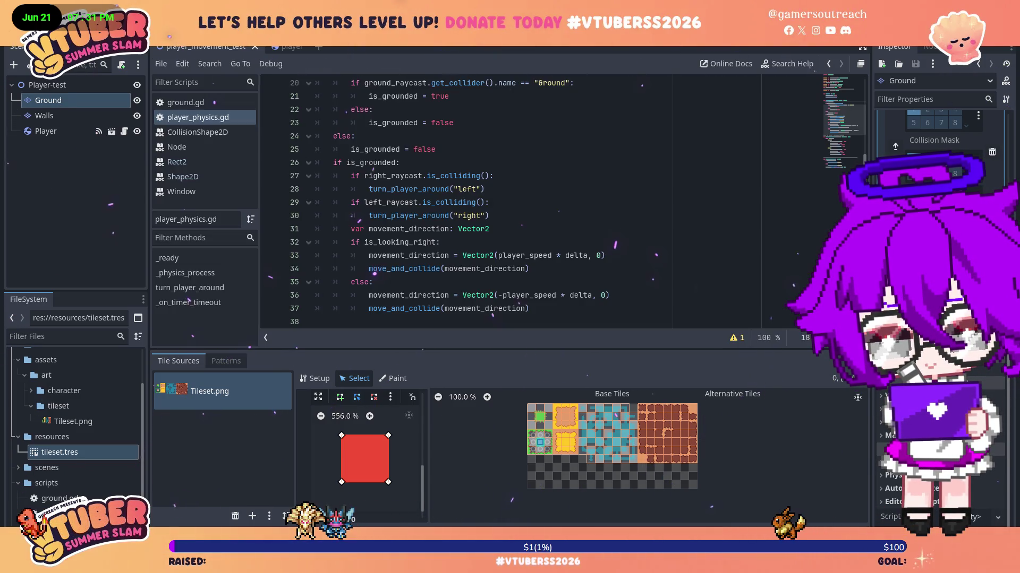
{"action": "scroll", "coordinate": [539, 257], "scroll_direction": "up", "scroll_amount": 2}
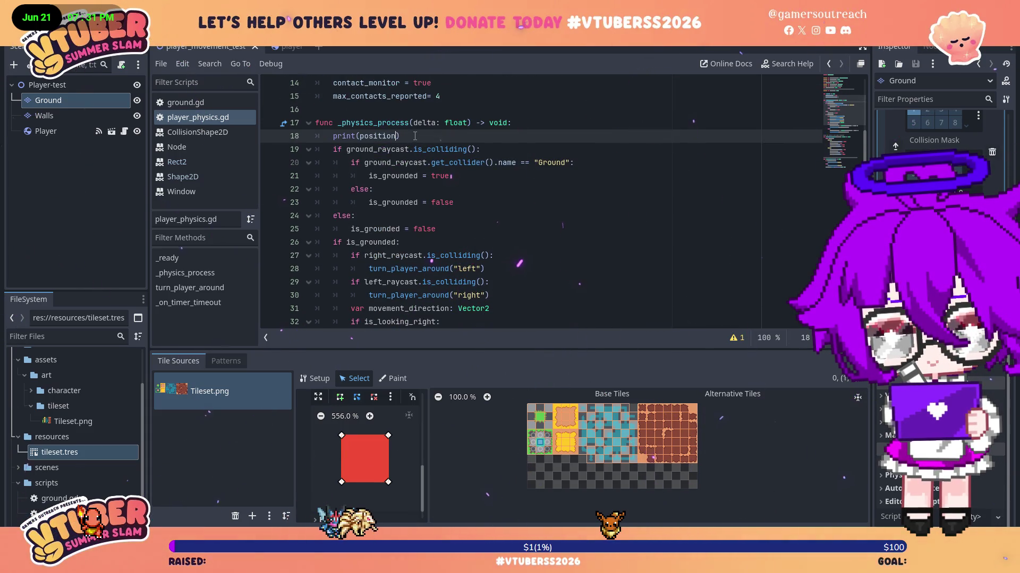
{"action": "left_click_drag", "start_coordinate": [343, 139], "coordinate": [316, 137]}
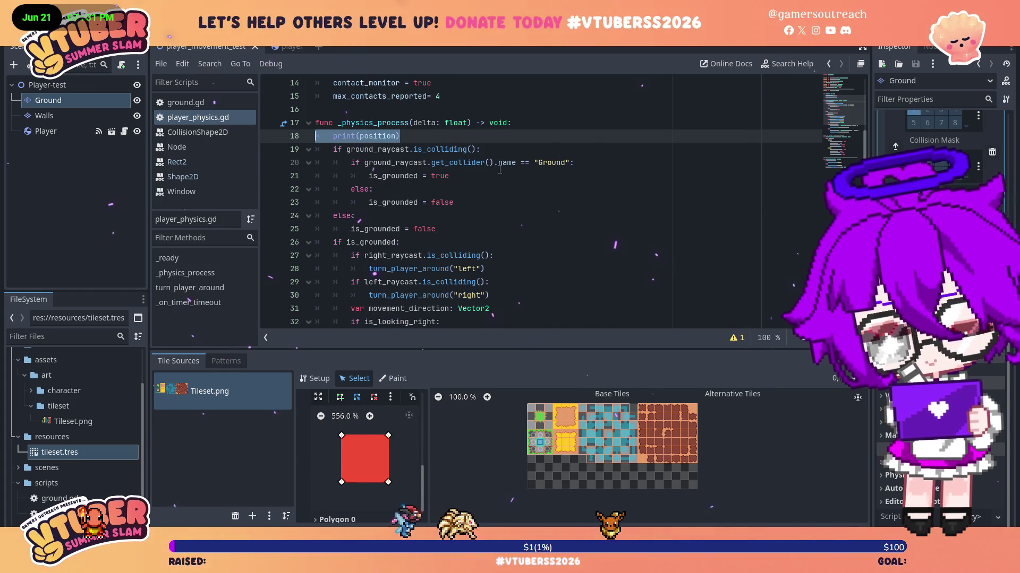
{"action": "key", "text": "BackSpace"}
{"action": "key", "text": "BackSpace"}
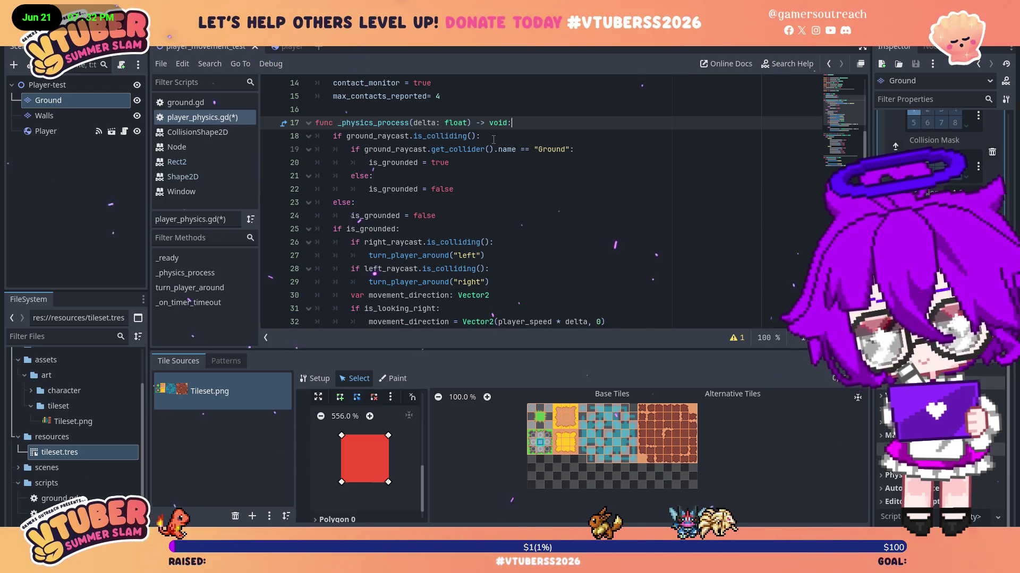
{"action": "left_click", "coordinate": [287, 47]}
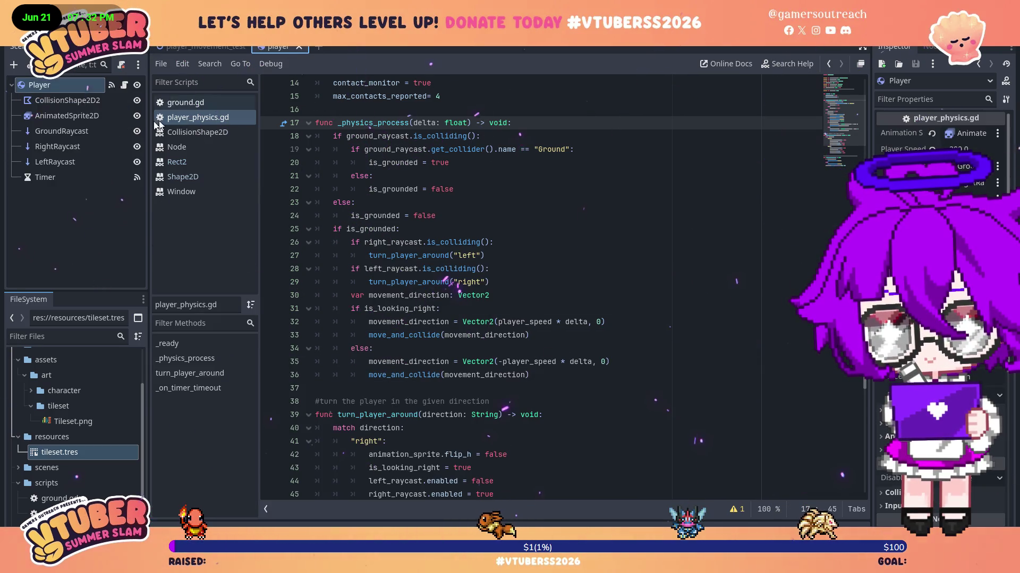
In 2D, drag the GroundRaycast's target tip further below the triangle, then save and run
{"action": "left_click", "coordinate": [85, 132]}
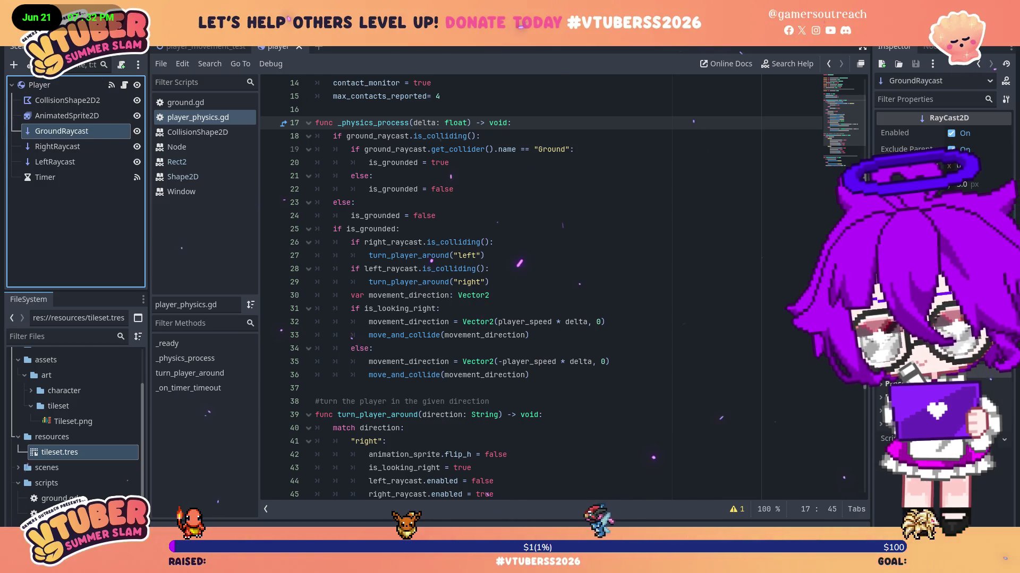
{"action": "left_click", "coordinate": [467, 9]}
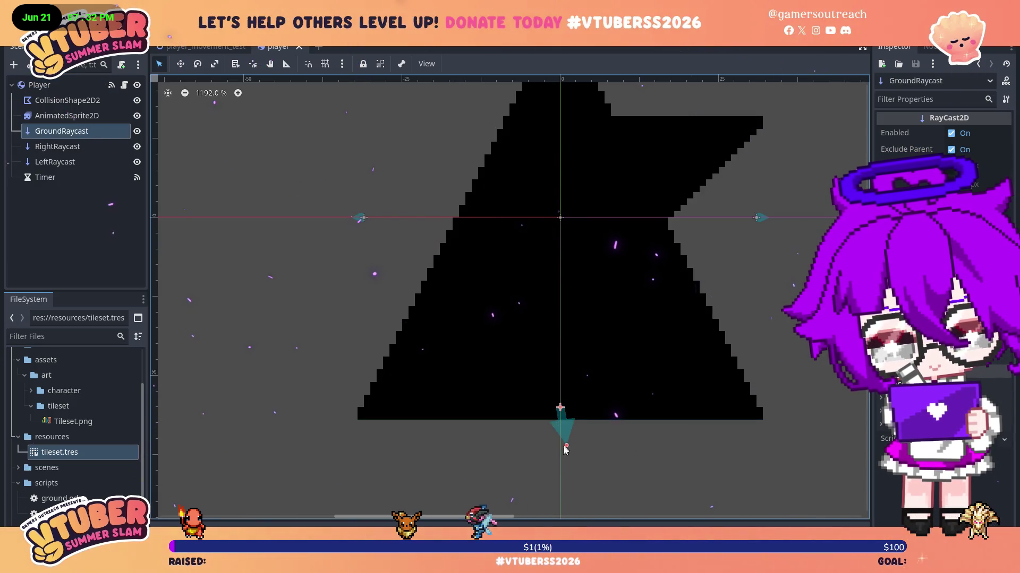
{"action": "left_click_drag", "start_coordinate": [564, 475], "coordinate": [562, 503]}
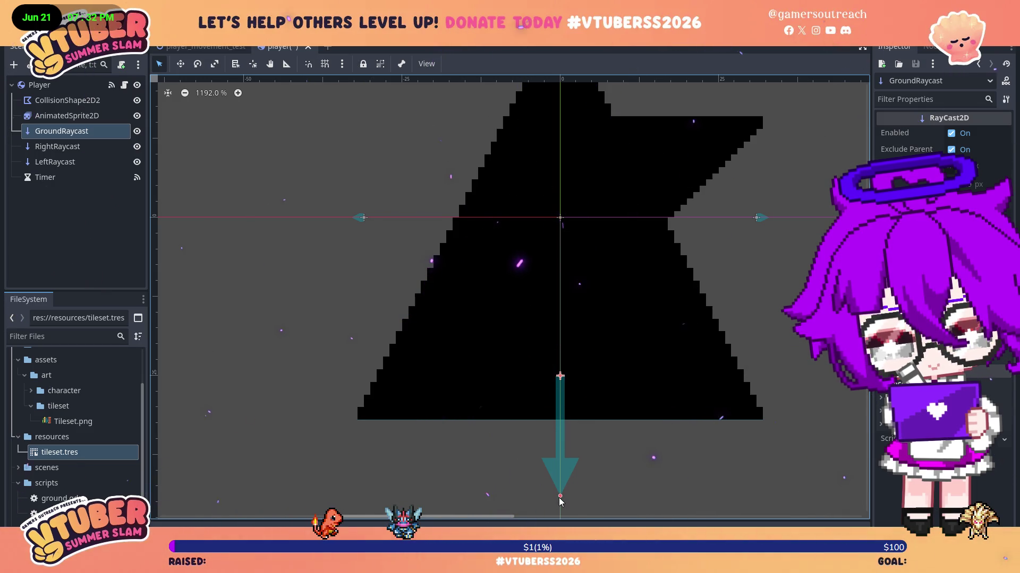
{"action": "key", "text": "F5"}
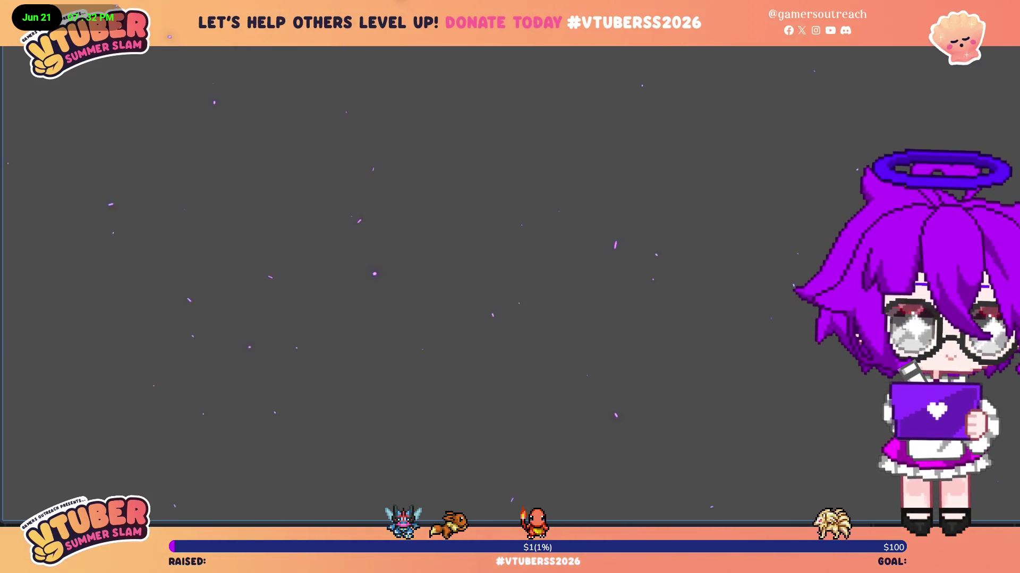
Stop the game, pan up over the triangle, run and stop it again, then open player_movement_test
{"action": "key", "text": "F8"}
{"action": "mouse_move", "coordinate": [569, 286]}
{"action": "left_mouse_down"}
{"action": "mouse_move", "coordinate": [571, 225]}
{"action": "mouse_move", "coordinate": [550, 182]}
{"action": "left_mouse_up"}
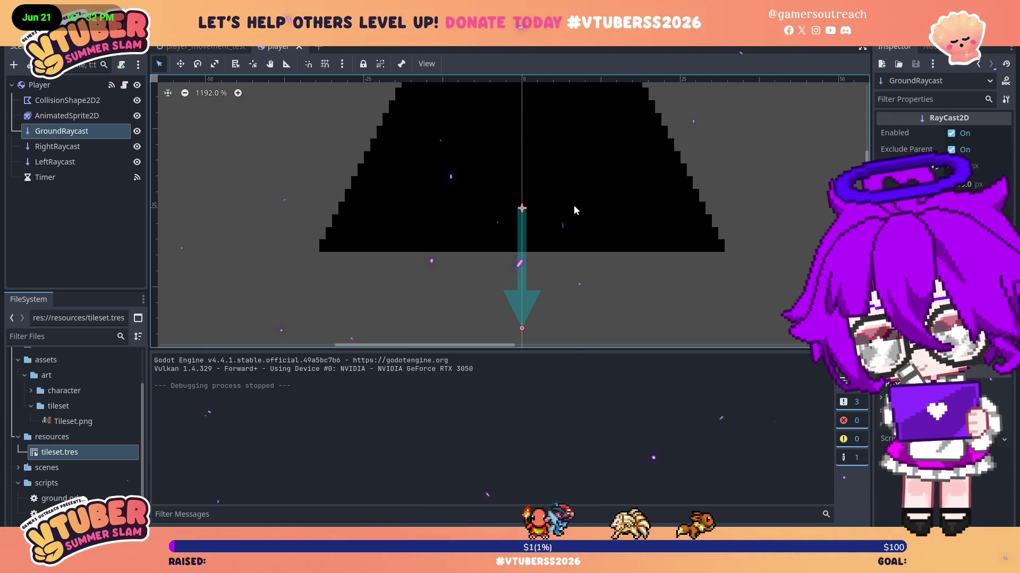
{"action": "key", "text": "F5"}
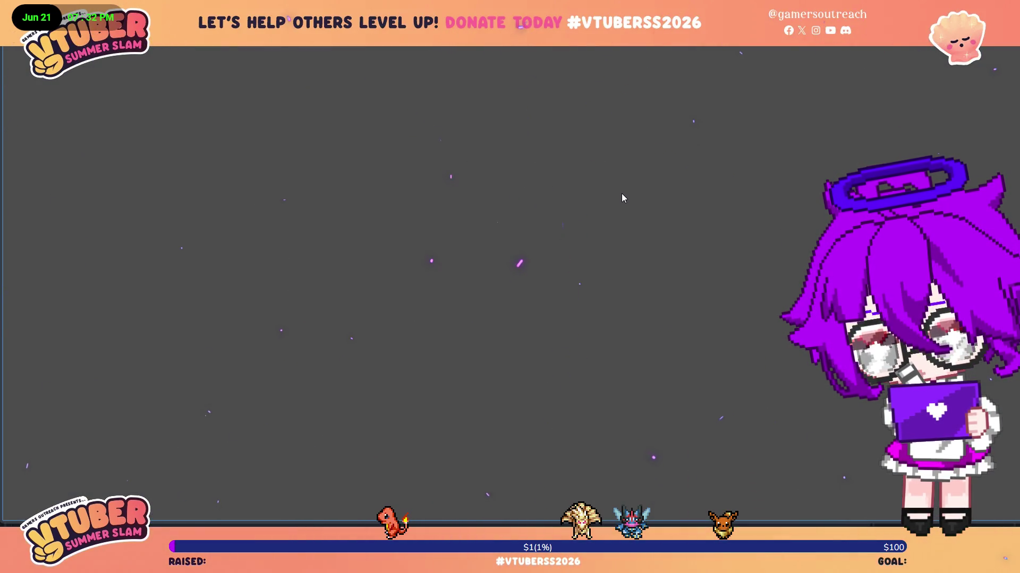
{"action": "key", "text": "F8"}
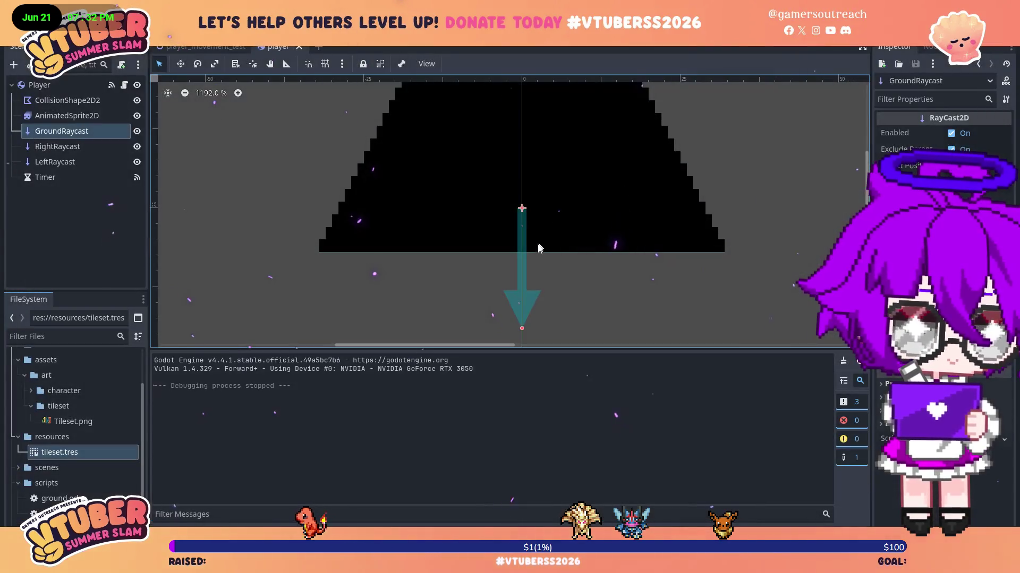
{"action": "scroll", "coordinate": [558, 265], "scroll_direction": "down", "scroll_amount": 2}
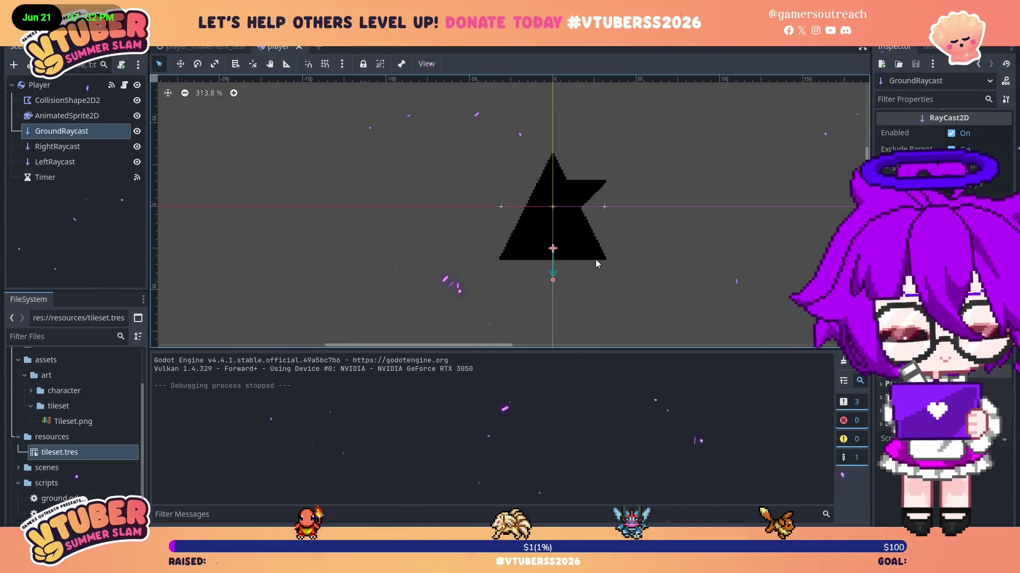
{"action": "scroll", "coordinate": [639, 260], "scroll_direction": "down", "scroll_amount": 5}
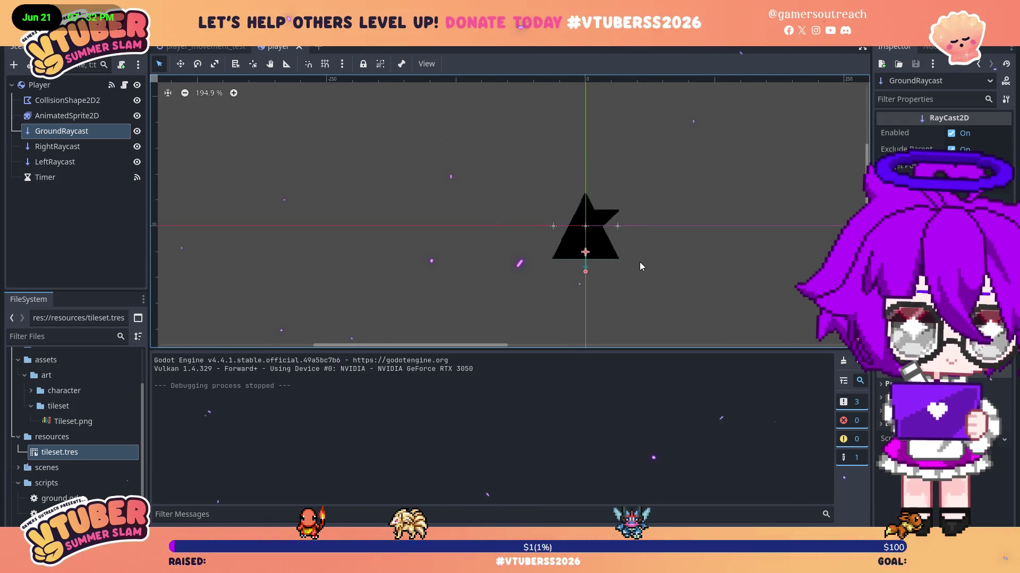
{"action": "left_click", "coordinate": [205, 47]}
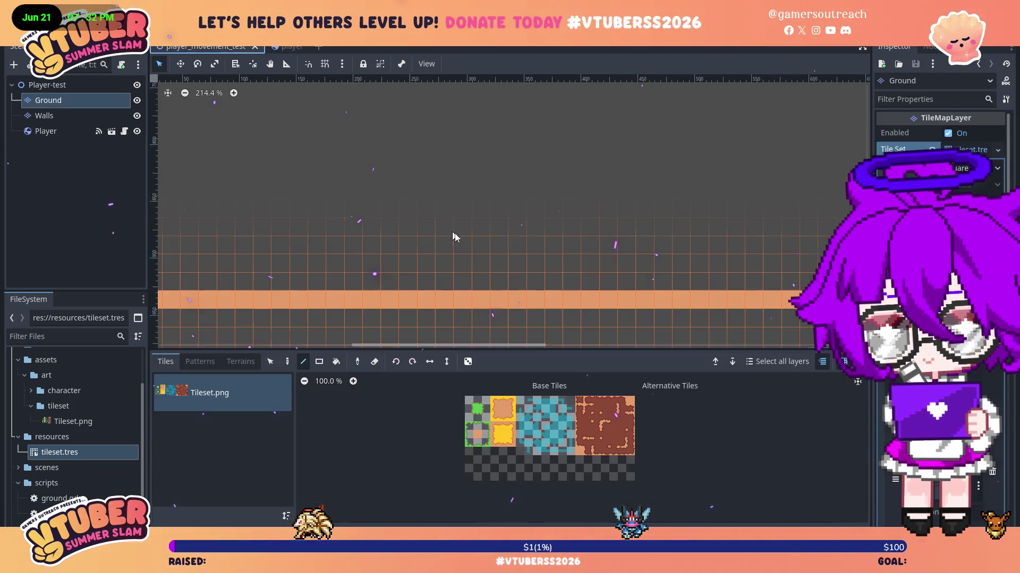
Select Player-test and drag the triangle down to sit just above the Ground strip
{"action": "scroll", "coordinate": [436, 281], "scroll_direction": "down", "scroll_amount": 2}
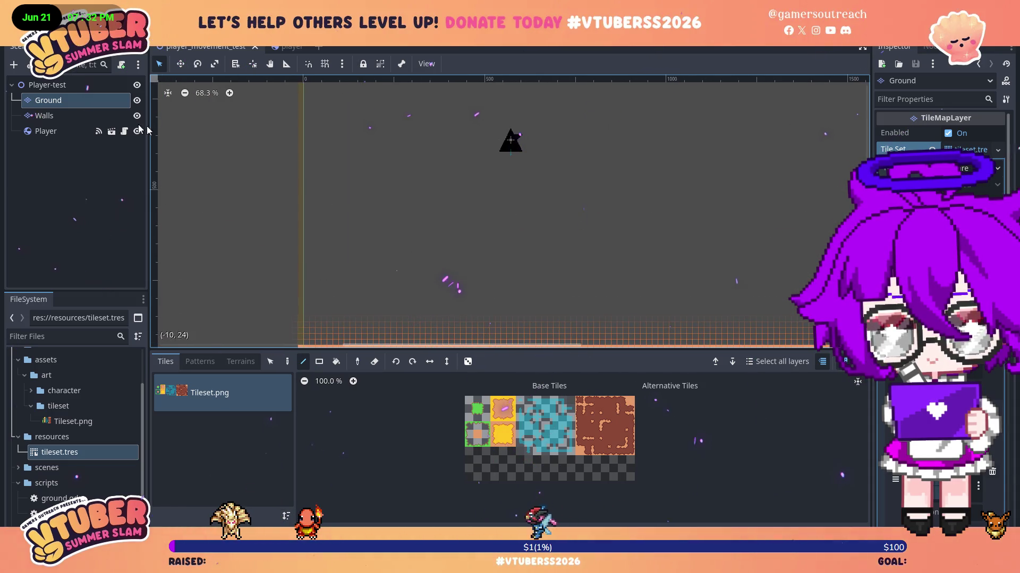
{"action": "left_click", "coordinate": [48, 85]}
{"action": "left_click_drag", "start_coordinate": [511, 141], "coordinate": [518, 143]}
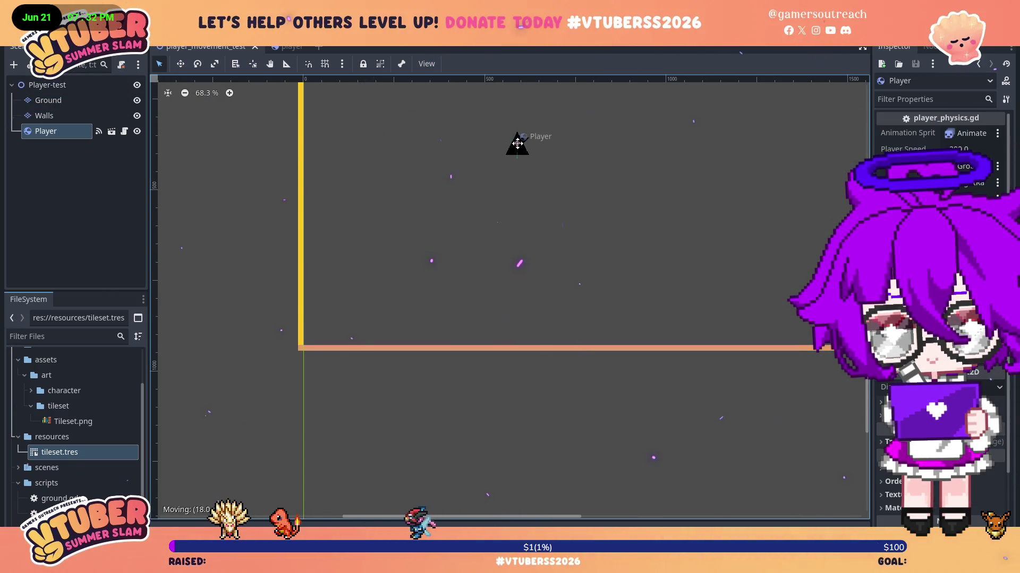
{"action": "left_click_drag", "start_coordinate": [548, 258], "coordinate": [526, 333]}
Run the current scene with F6, stop it, and select the Ground tile layer
{"action": "key", "text": "F6"}
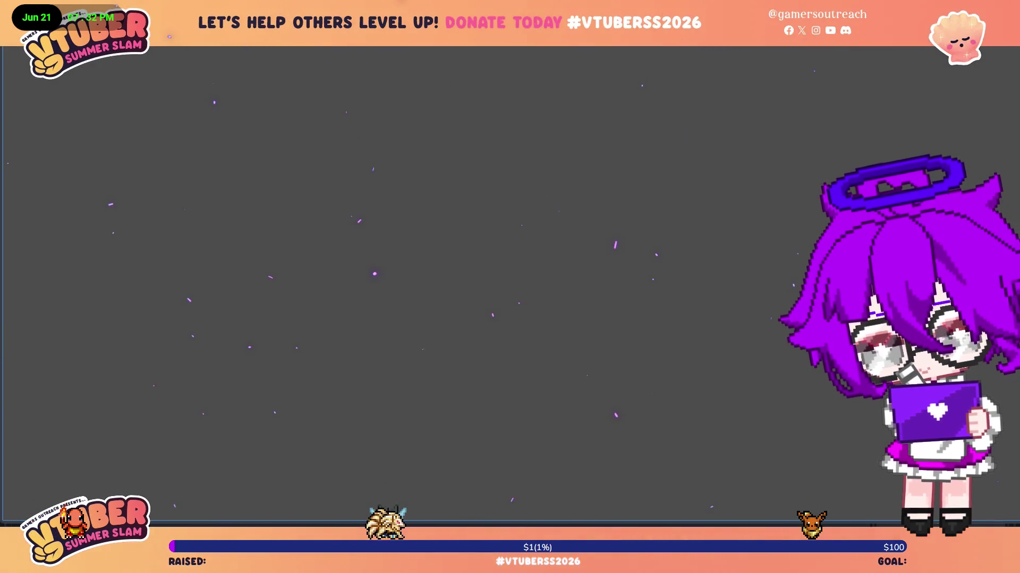
{"action": "key", "text": "F8"}
{"action": "left_click_drag", "start_coordinate": [652, 290], "coordinate": [597, 276]}
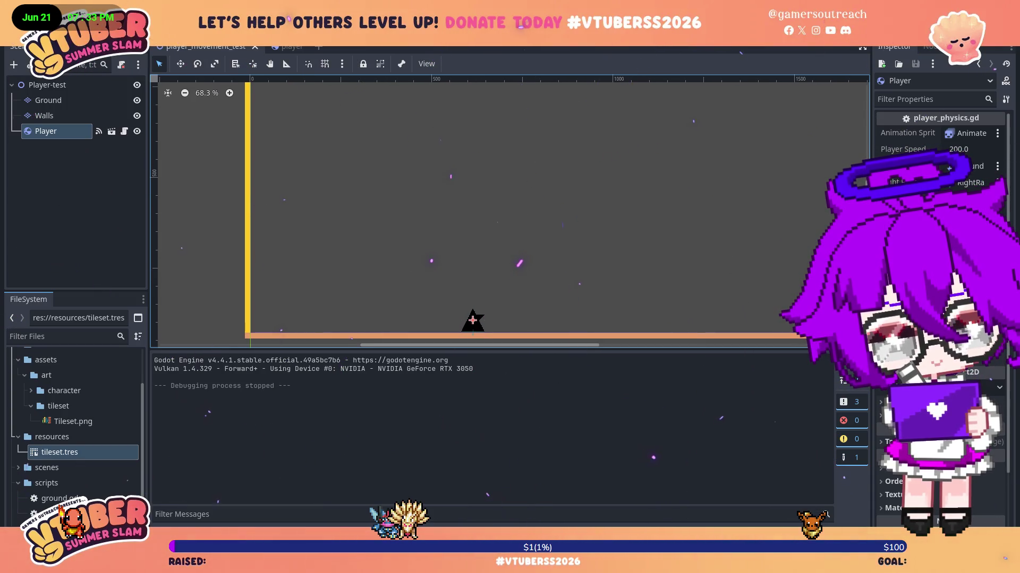
{"action": "scroll", "coordinate": [901, 132], "scroll_direction": "up", "scroll_amount": 3}
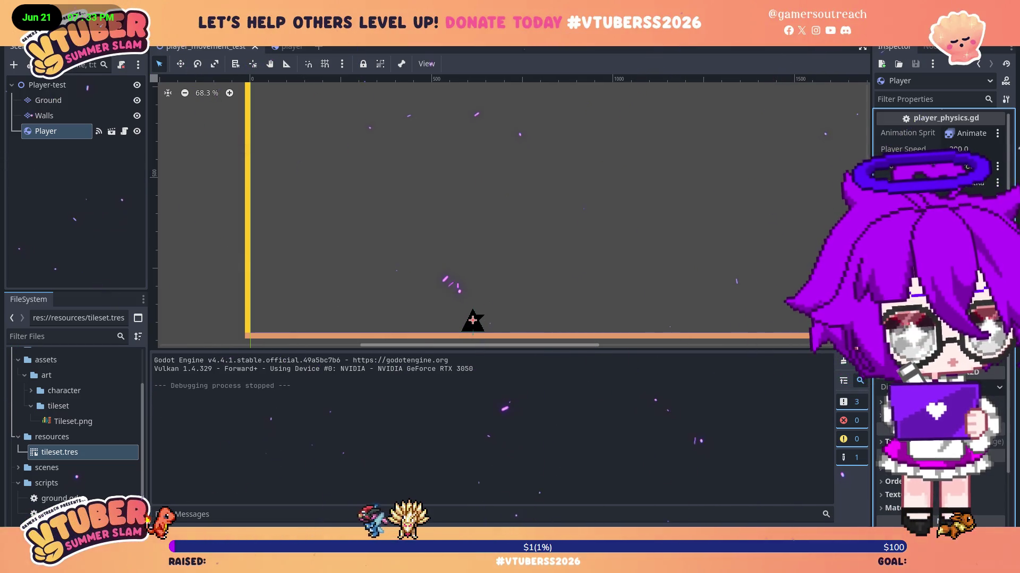
{"action": "scroll", "coordinate": [940, 372], "scroll_direction": "down", "scroll_amount": 2}
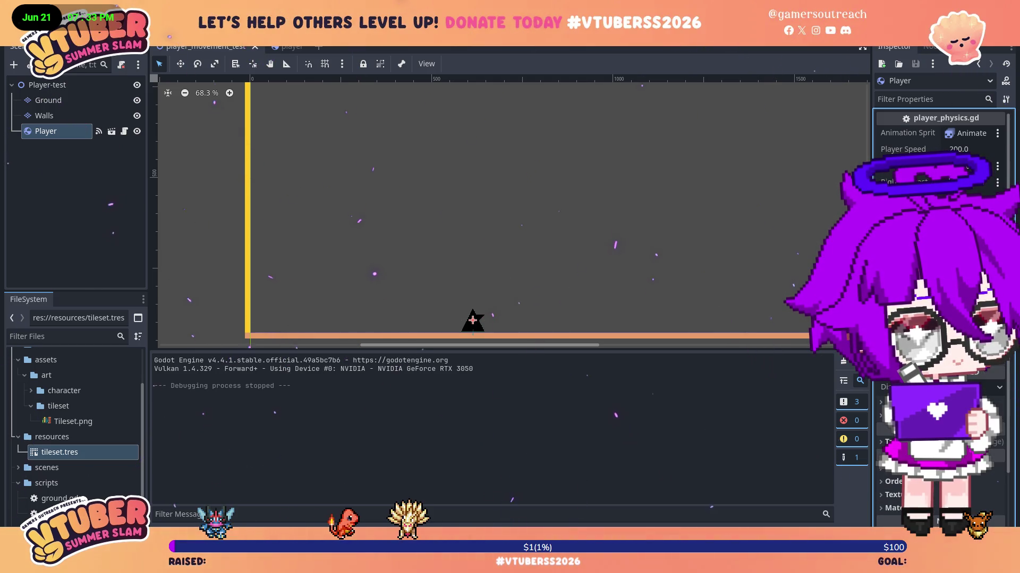
{"action": "left_click", "coordinate": [85, 103]}
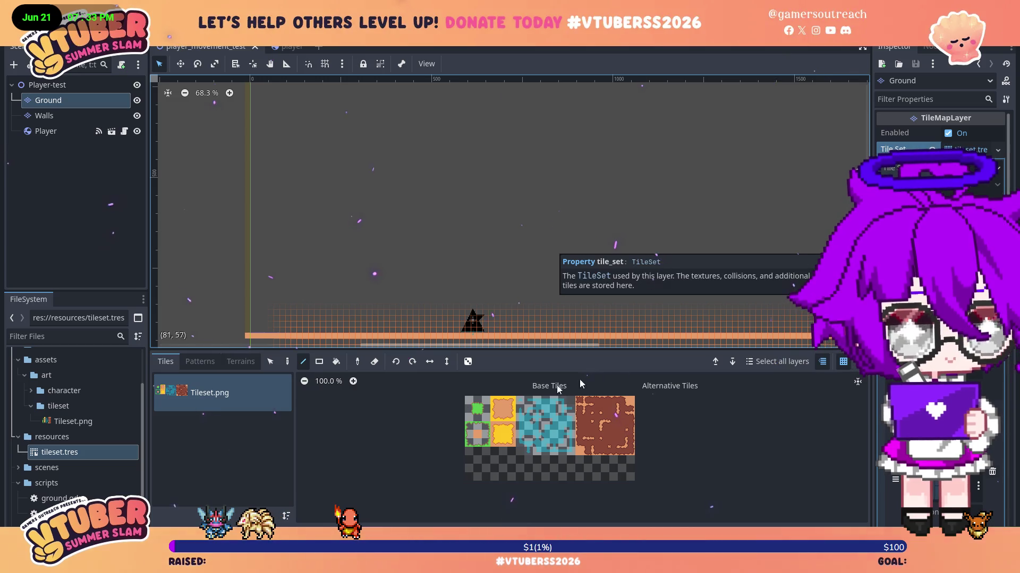
Set the tile's Physics Layer 0 Angular Velocity to 1.0 and test-run the scene
{"action": "left_click", "coordinate": [297, 531]}
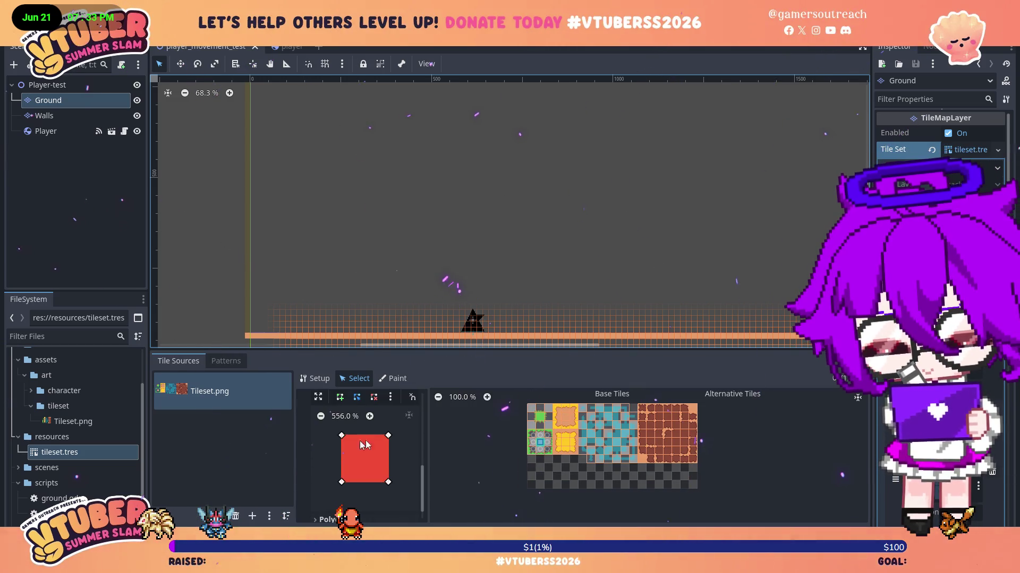
{"action": "scroll", "coordinate": [417, 469], "scroll_direction": "up", "scroll_amount": 3}
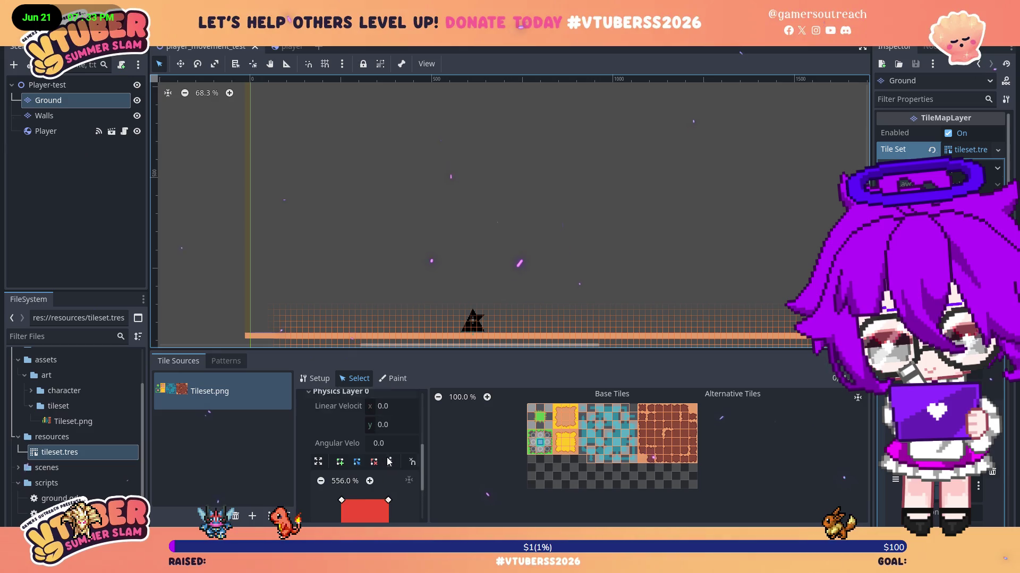
{"action": "scroll", "coordinate": [389, 462], "scroll_direction": "up", "scroll_amount": 1}
{"action": "left_click", "coordinate": [386, 457]}
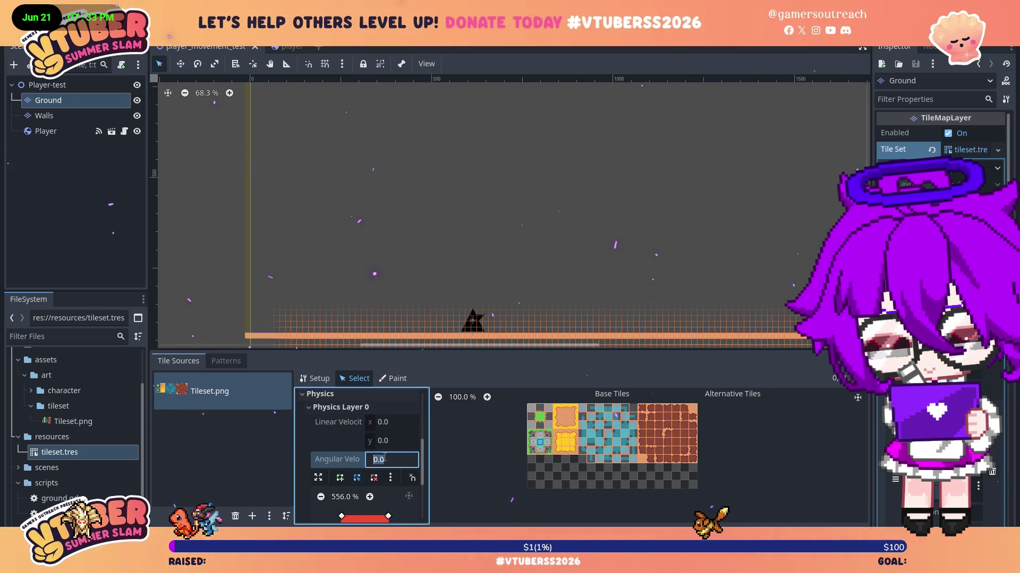
{"action": "type", "text": "1"}
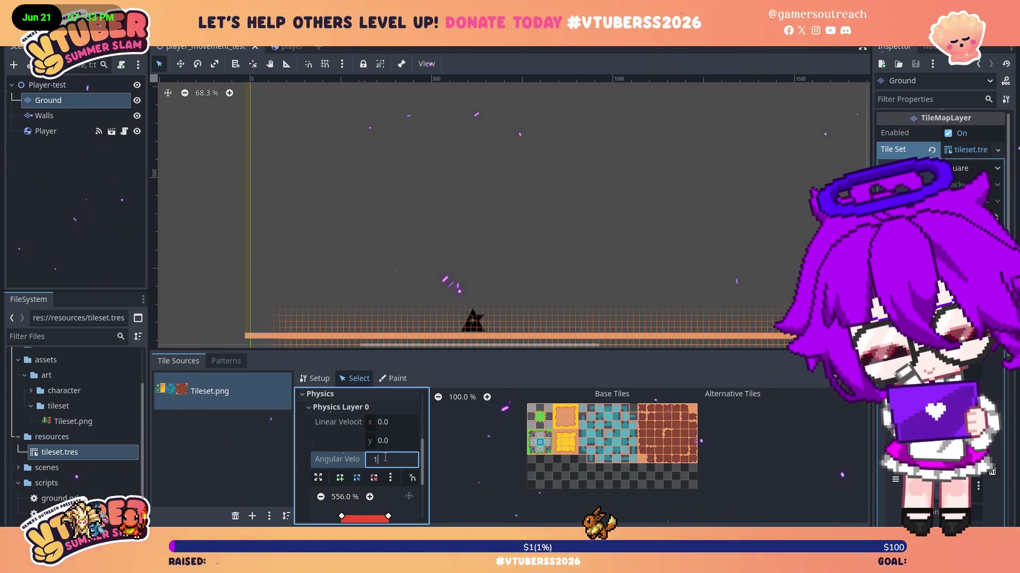
{"action": "key", "text": "Return"}
{"action": "scroll", "coordinate": [388, 429], "scroll_direction": "up", "scroll_amount": 2}
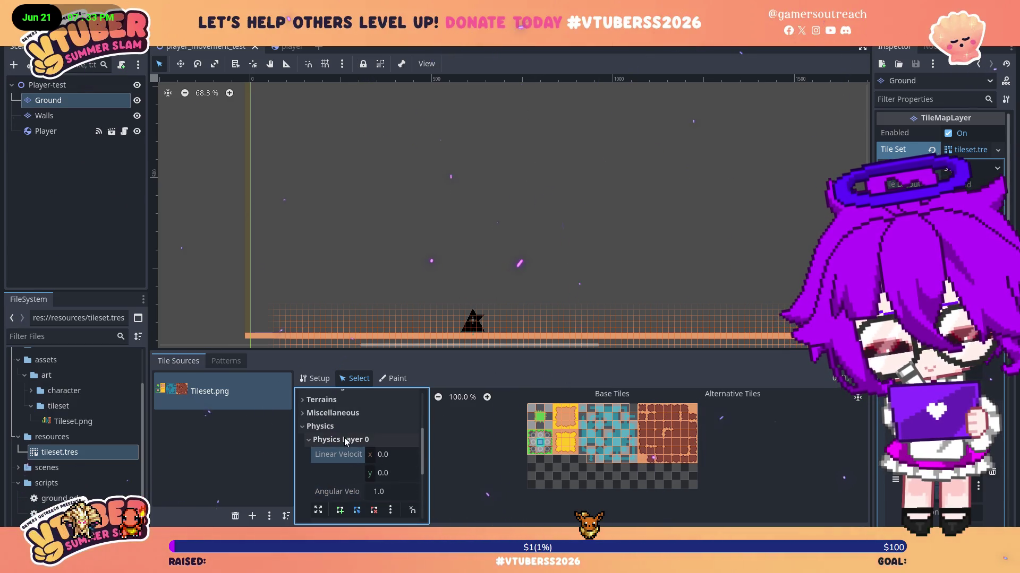
{"action": "key", "text": "F6"}
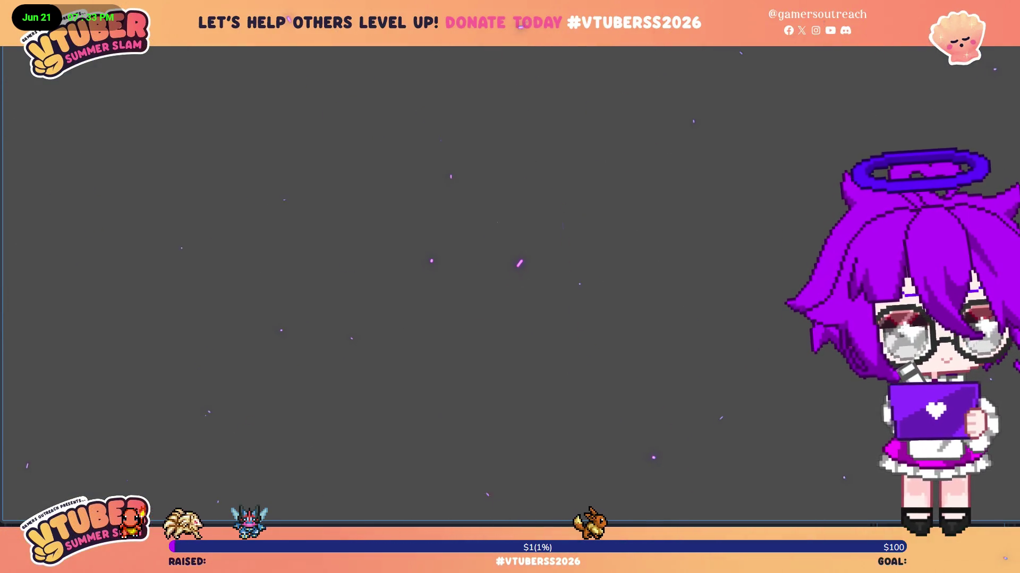
{"action": "key", "text": "F8"}
Change the tile's Angular Velocity to 0.0
{"action": "left_click", "coordinate": [340, 531]}
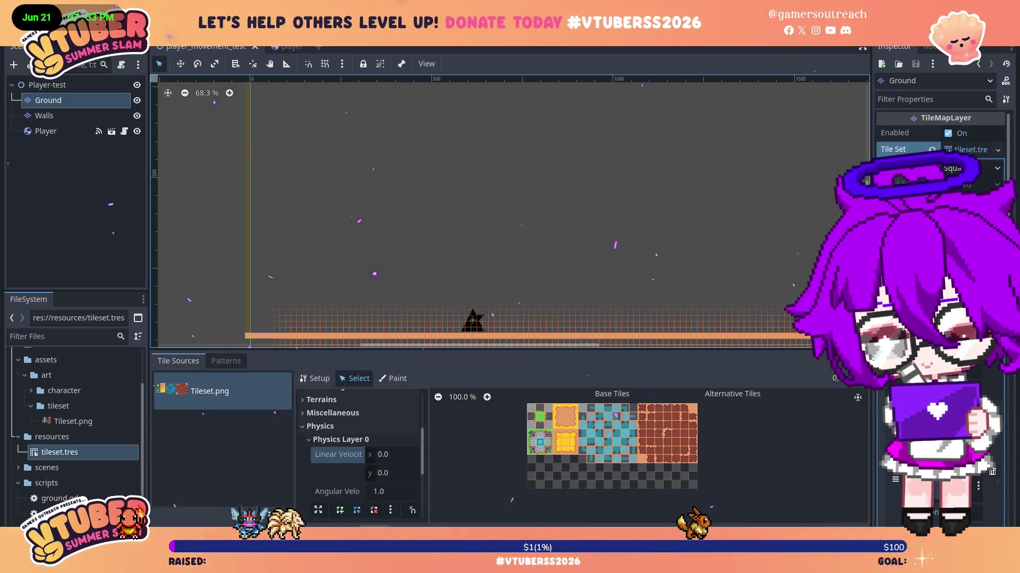
{"action": "left_click", "coordinate": [386, 492]}
{"action": "type", "text": "0"}
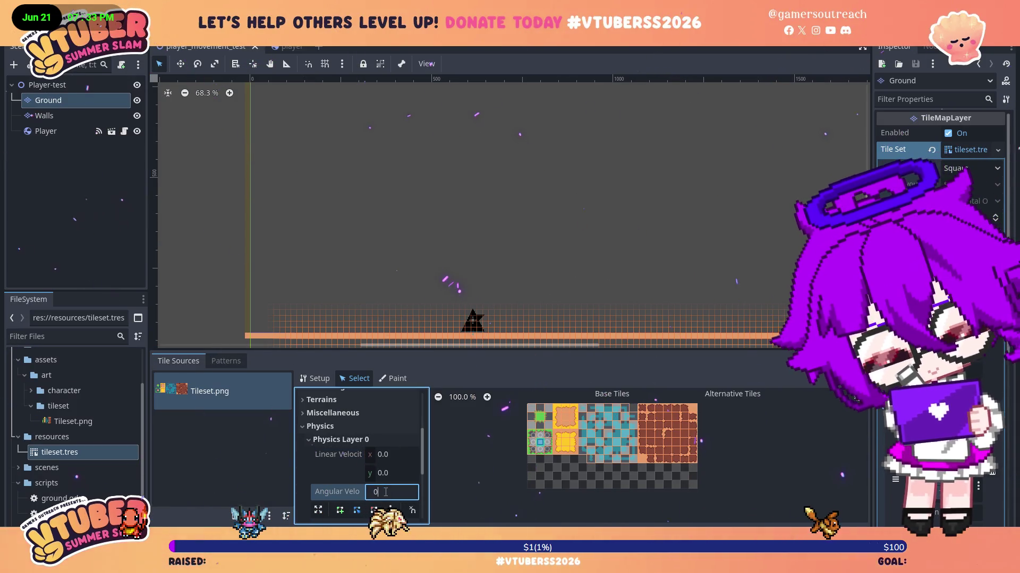
{"action": "key", "text": "Return"}
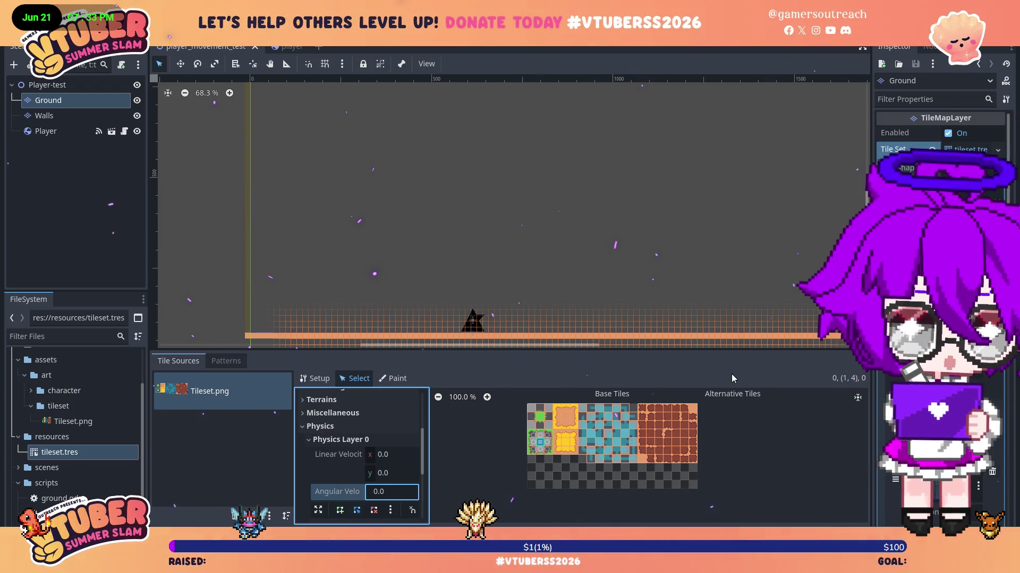
Review the atlas Setup fields, then move through Select to the Paint properties tab
{"action": "left_click", "coordinate": [315, 378]}
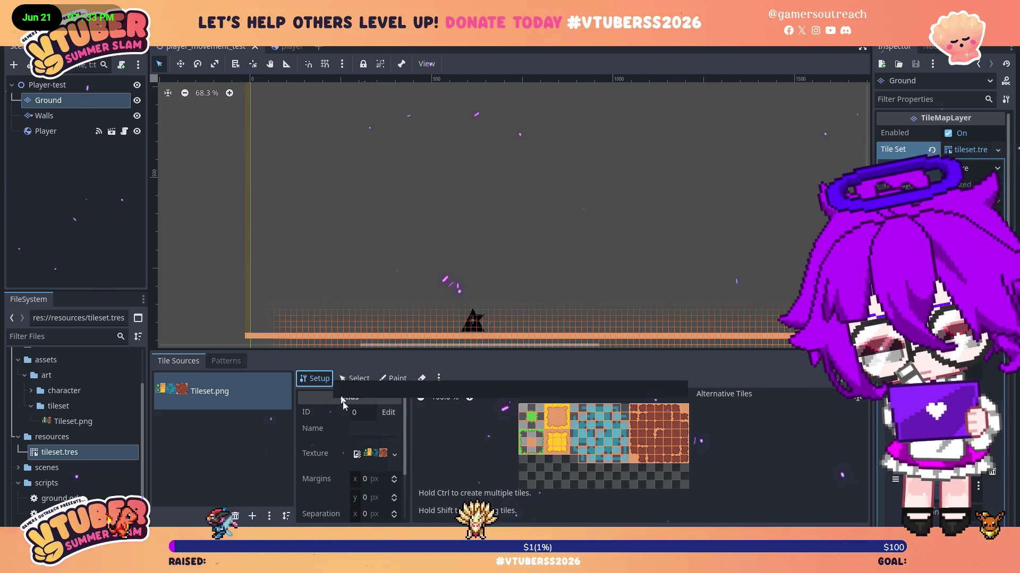
{"action": "scroll", "coordinate": [316, 476], "scroll_direction": "down", "scroll_amount": 3}
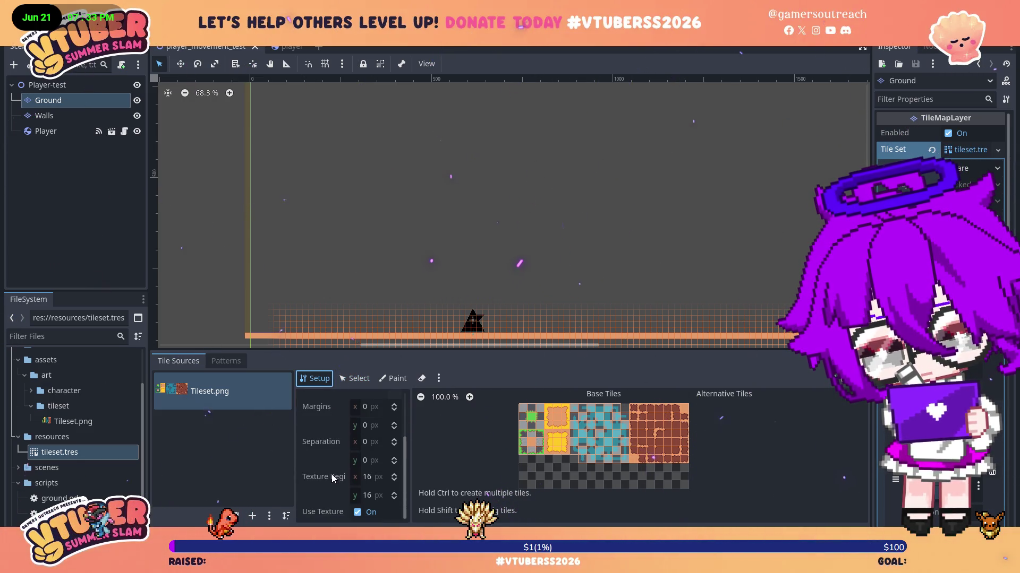
{"action": "scroll", "coordinate": [334, 487], "scroll_direction": "up", "scroll_amount": 1}
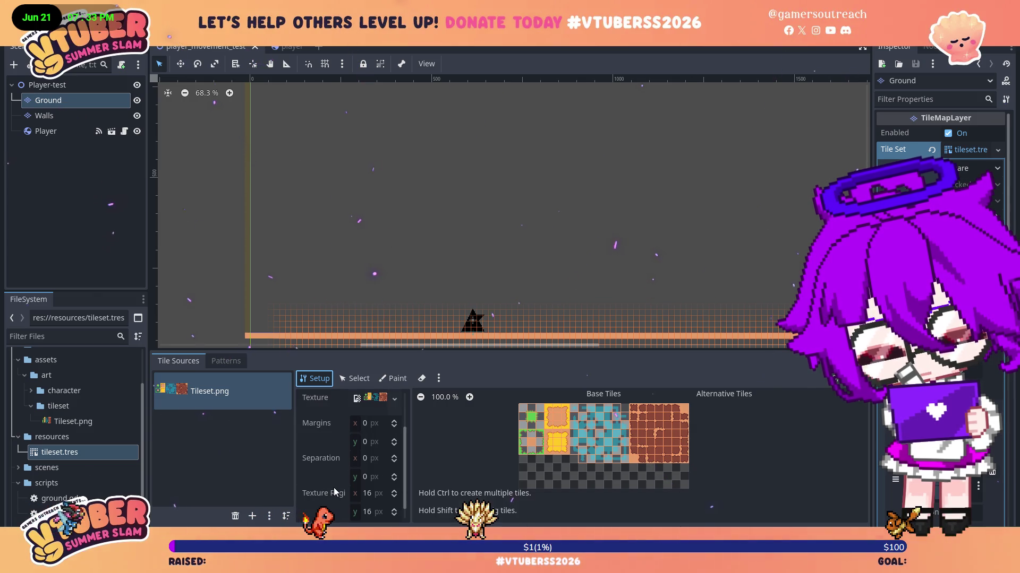
{"action": "scroll", "coordinate": [333, 488], "scroll_direction": "up", "scroll_amount": 3}
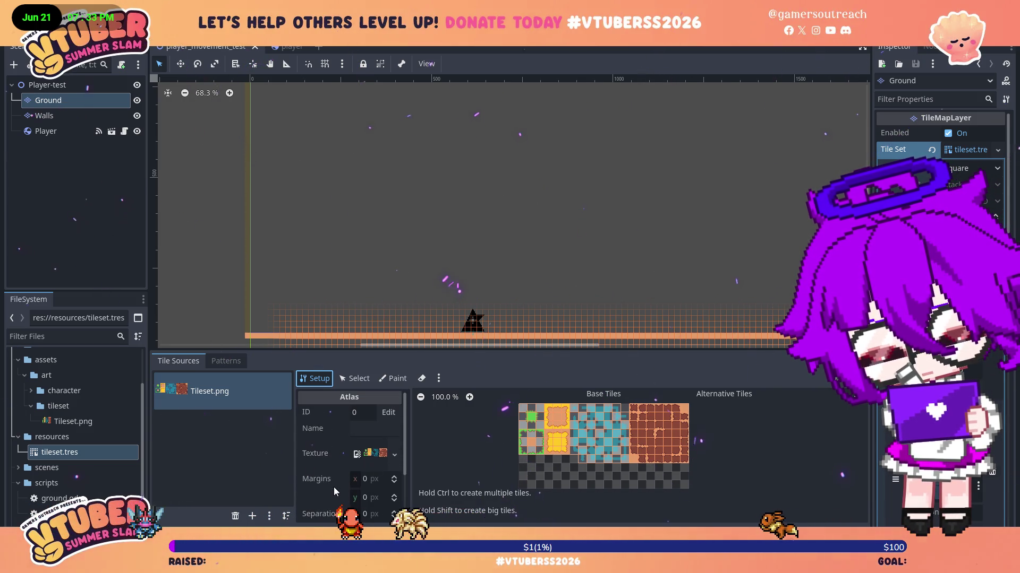
{"action": "left_click", "coordinate": [361, 380]}
{"action": "left_click", "coordinate": [394, 378]}
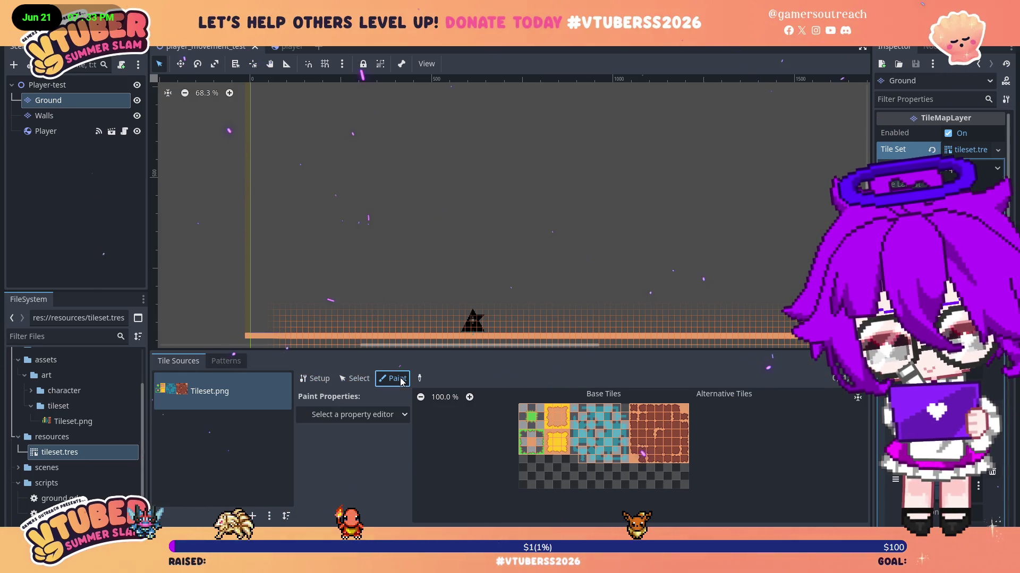
Choose Physics Layer 0 in the tile set's Paint properties to show its collision square
{"action": "left_click", "coordinate": [370, 413]}
{"action": "left_click", "coordinate": [372, 485]}
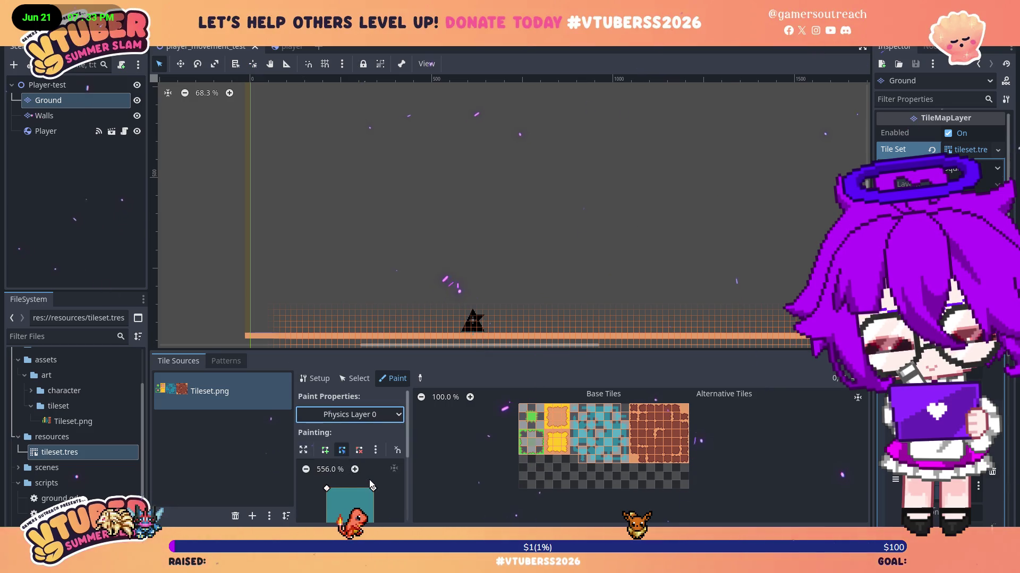
{"action": "scroll", "coordinate": [390, 473], "scroll_direction": "down", "scroll_amount": 2}
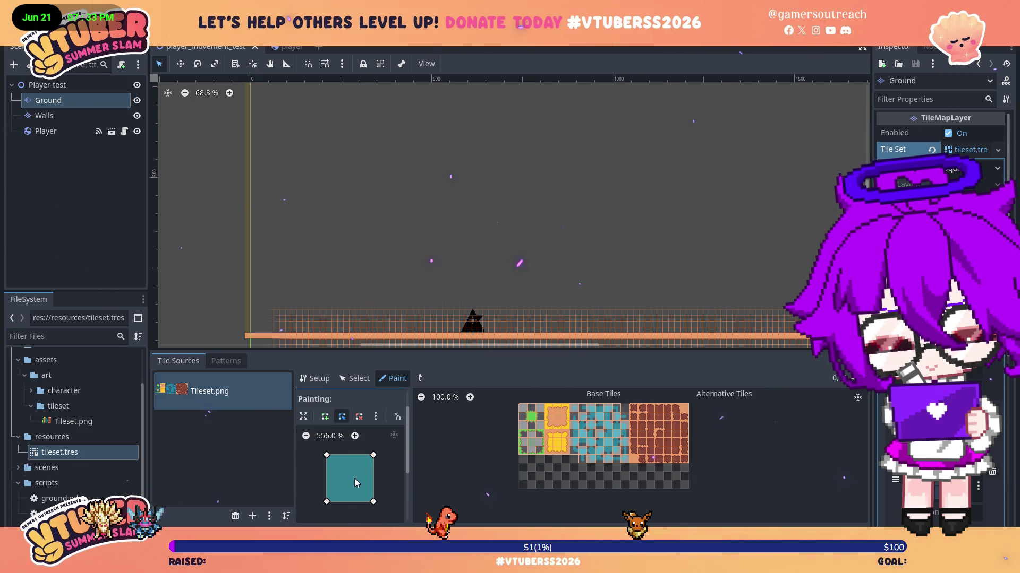
{"action": "left_click", "coordinate": [367, 477]}
{"action": "left_click", "coordinate": [485, 282]}
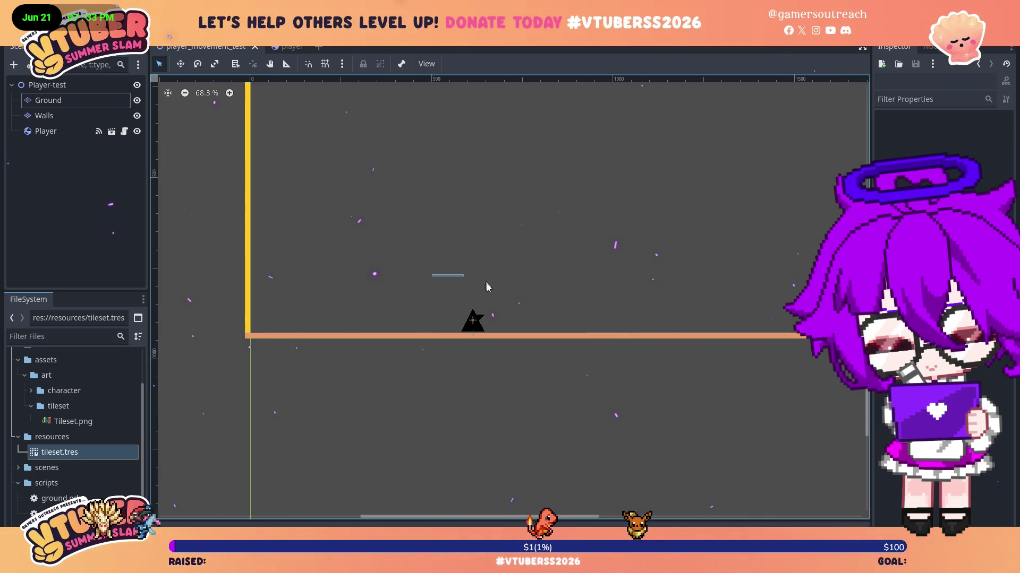
Reselect tileset.tres, scroll to the Physics Layer 0 velocity fields, and run the game
{"action": "left_click", "coordinate": [84, 451]}
{"action": "key", "text": "Up"}
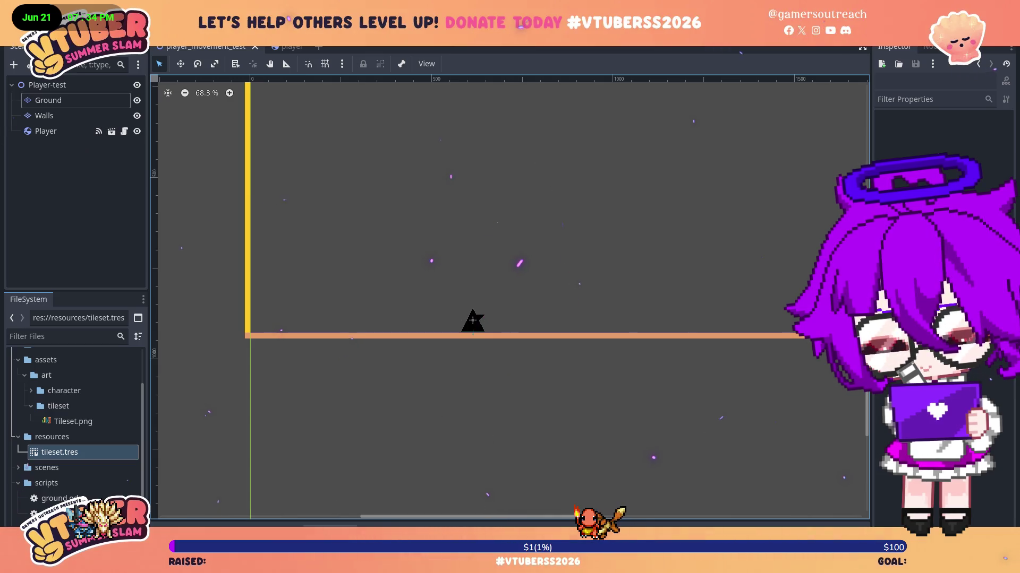
{"action": "left_click", "coordinate": [84, 453]}
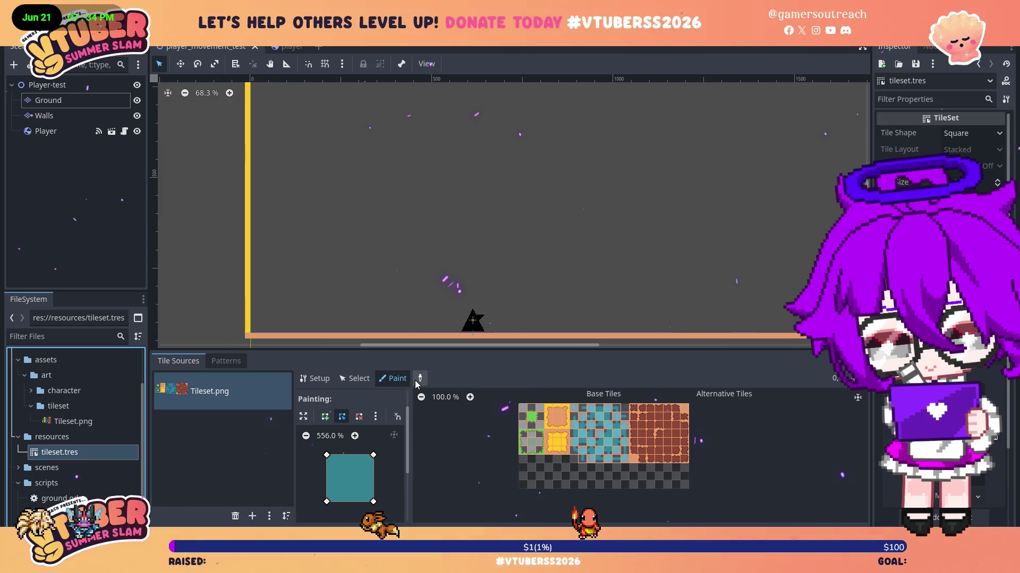
{"action": "scroll", "coordinate": [373, 474], "scroll_direction": "down", "scroll_amount": 3}
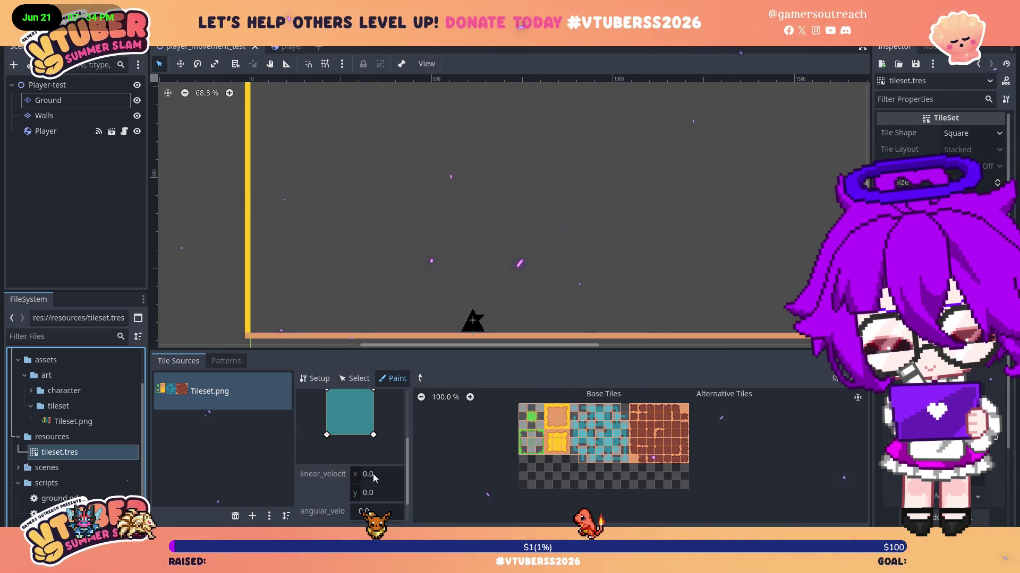
{"action": "scroll", "coordinate": [375, 474], "scroll_direction": "down", "scroll_amount": 1}
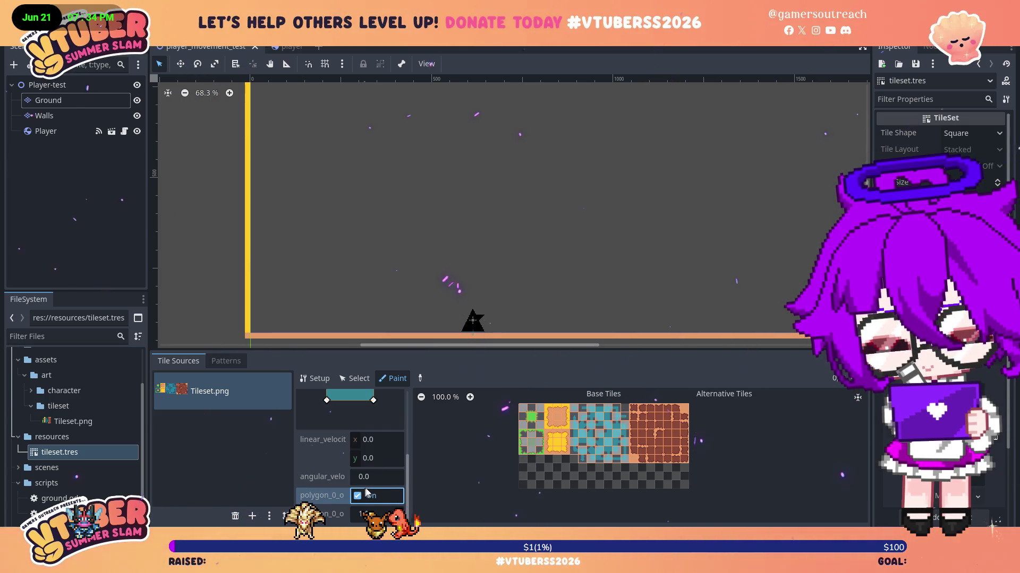
{"action": "key", "text": "F5"}
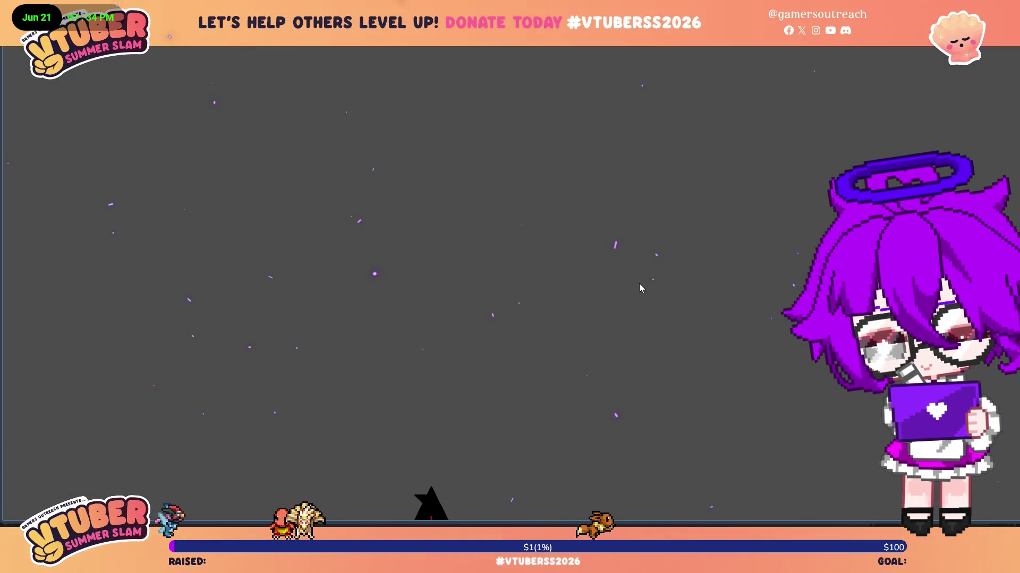
Stop the game and reopen tileset.tres with its Paint panel scrolled back to the top
{"action": "key", "text": "F8"}
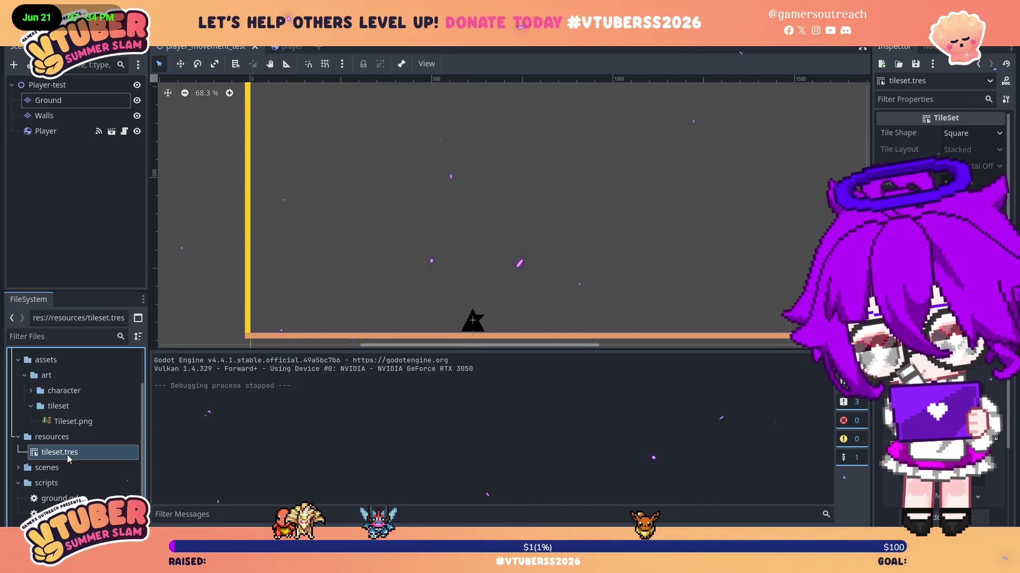
{"action": "left_click", "coordinate": [67, 454]}
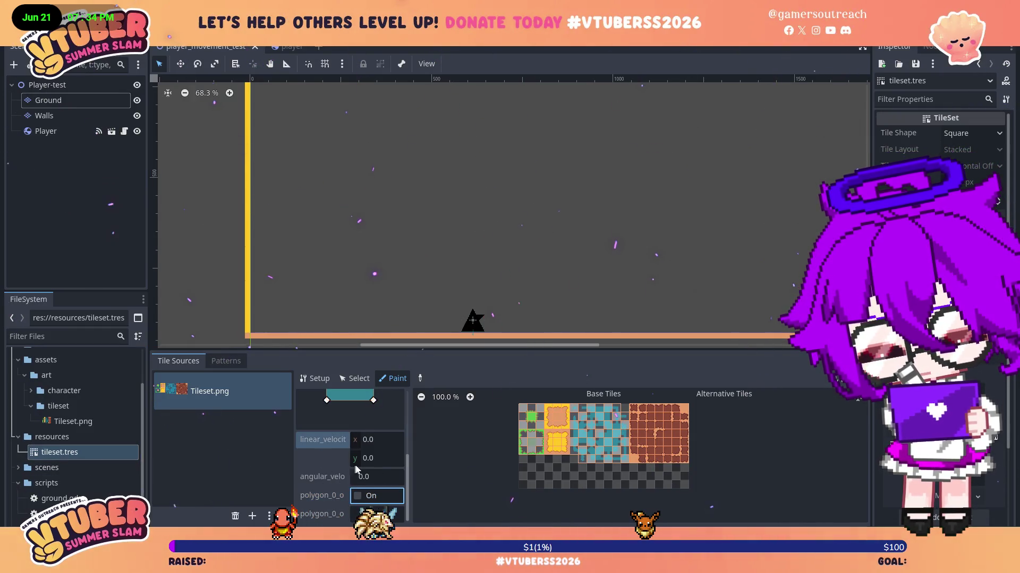
{"action": "scroll", "coordinate": [356, 465], "scroll_direction": "up", "scroll_amount": 5}
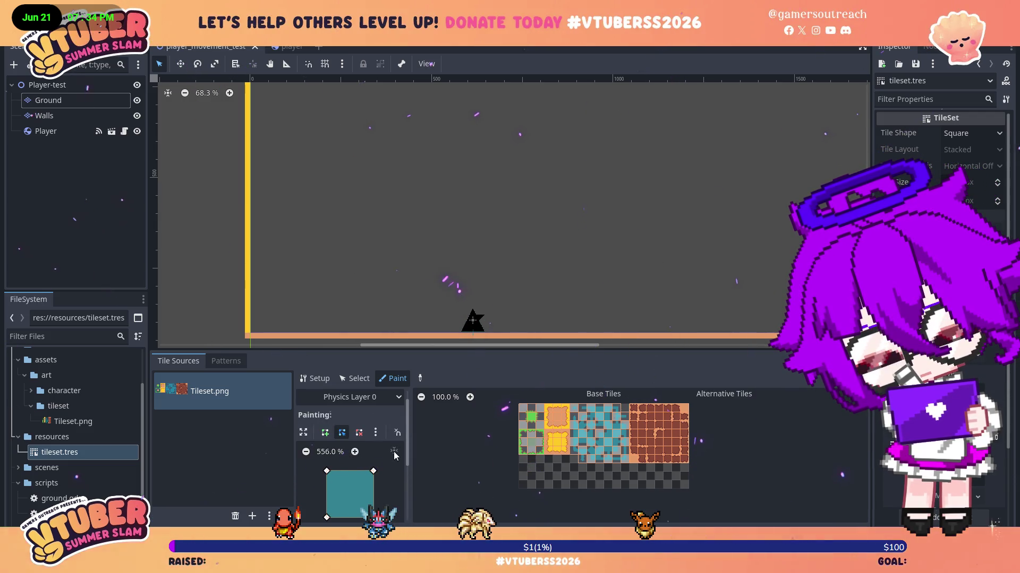
View the tile's Physics Layer 1 paint settings, then switch to the Player scene tab
{"action": "left_click", "coordinate": [304, 432]}
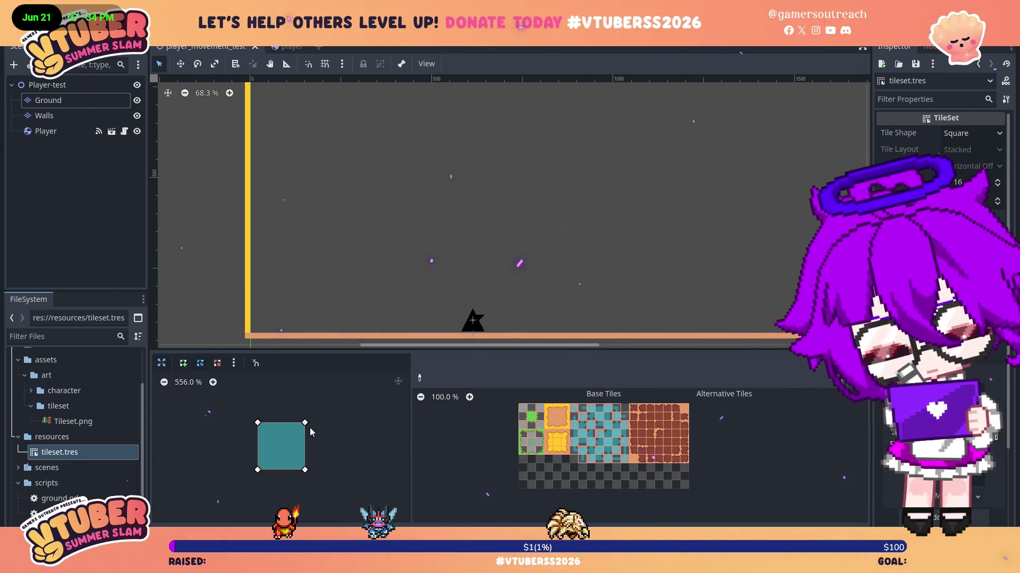
{"action": "left_click", "coordinate": [161, 362]}
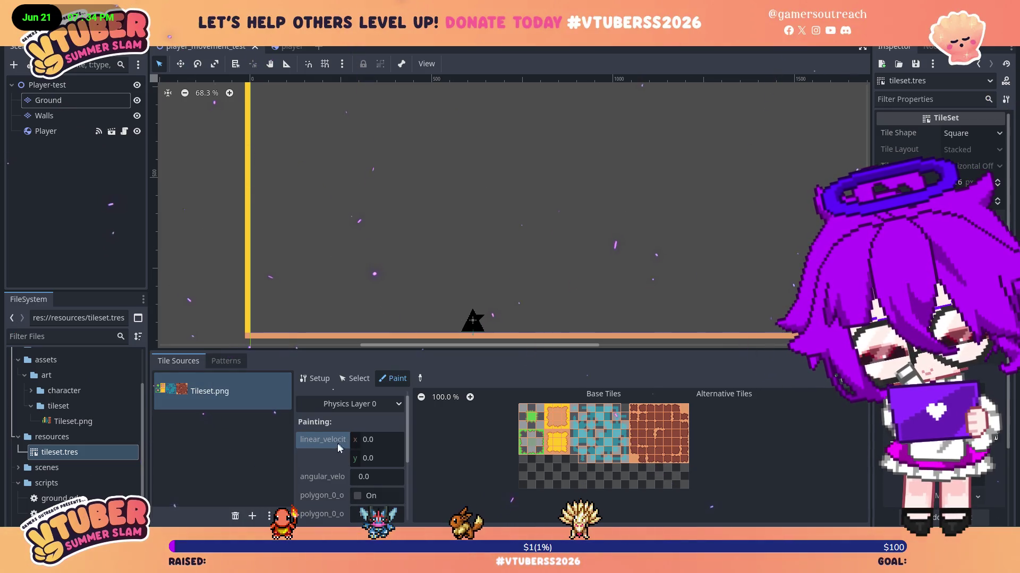
{"action": "scroll", "coordinate": [335, 446], "scroll_direction": "up", "scroll_amount": 3}
{"action": "left_click", "coordinate": [381, 415]}
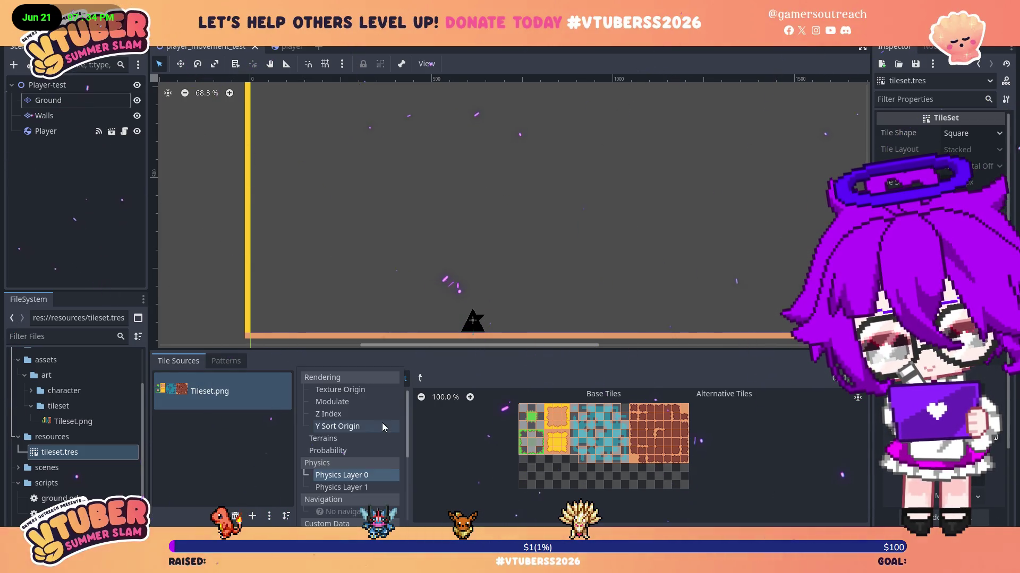
{"action": "left_click", "coordinate": [364, 488]}
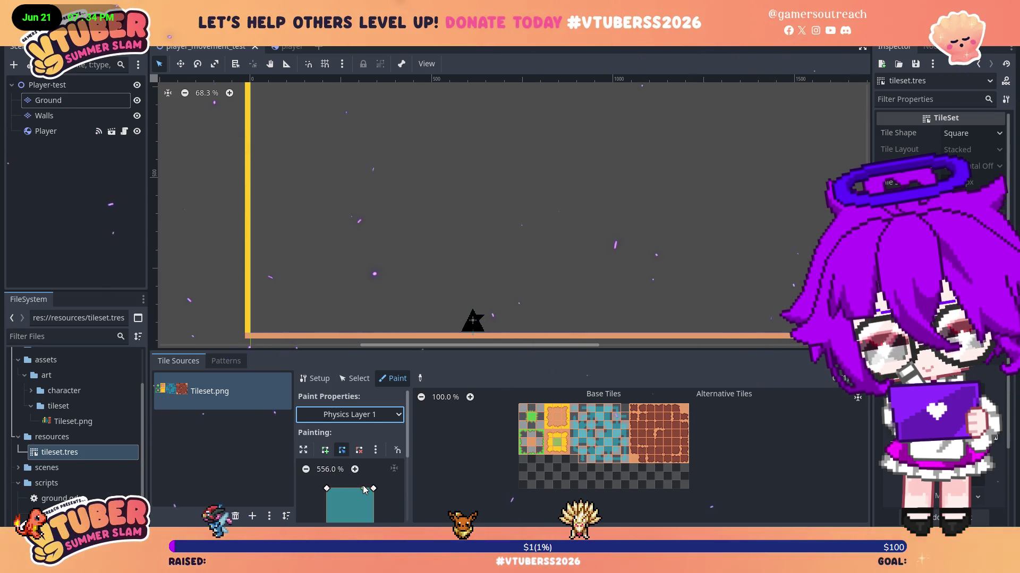
{"action": "scroll", "coordinate": [391, 477], "scroll_direction": "down", "scroll_amount": 5}
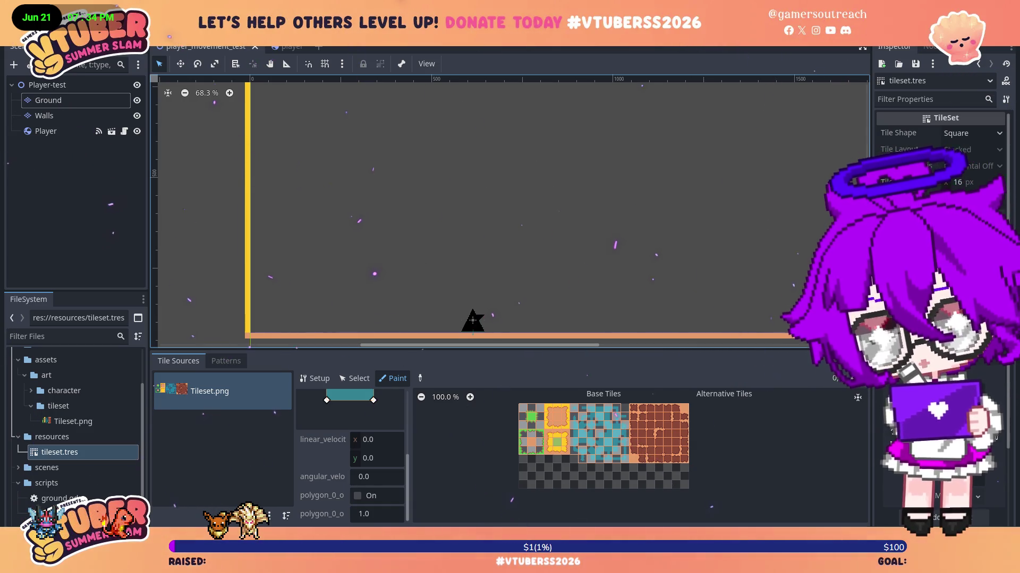
{"action": "left_click", "coordinate": [287, 46]}
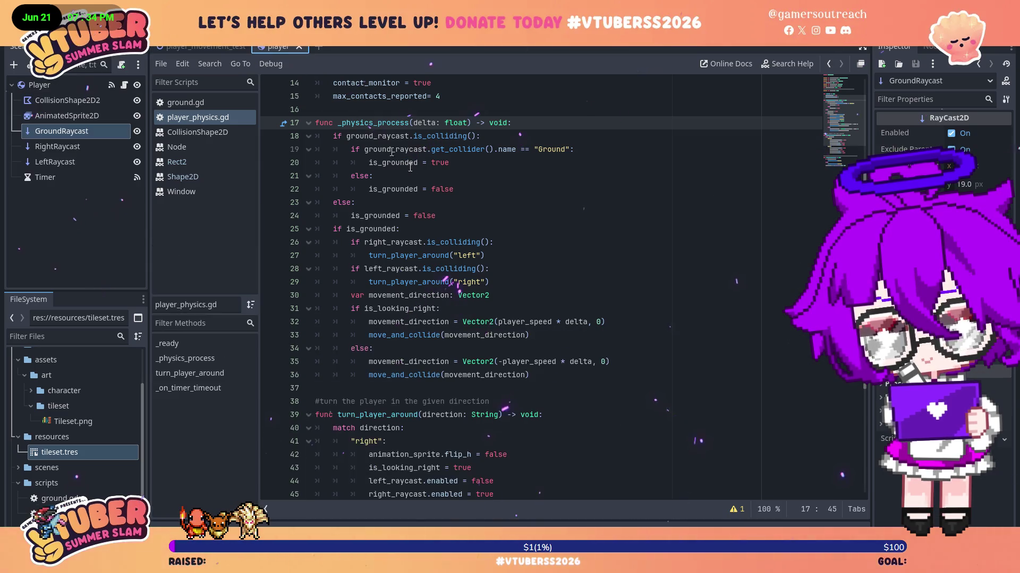
Close all documentation pages and open the RigidBody2D class reference from the Player node
{"action": "scroll", "coordinate": [511, 235], "scroll_direction": "up", "scroll_amount": 5}
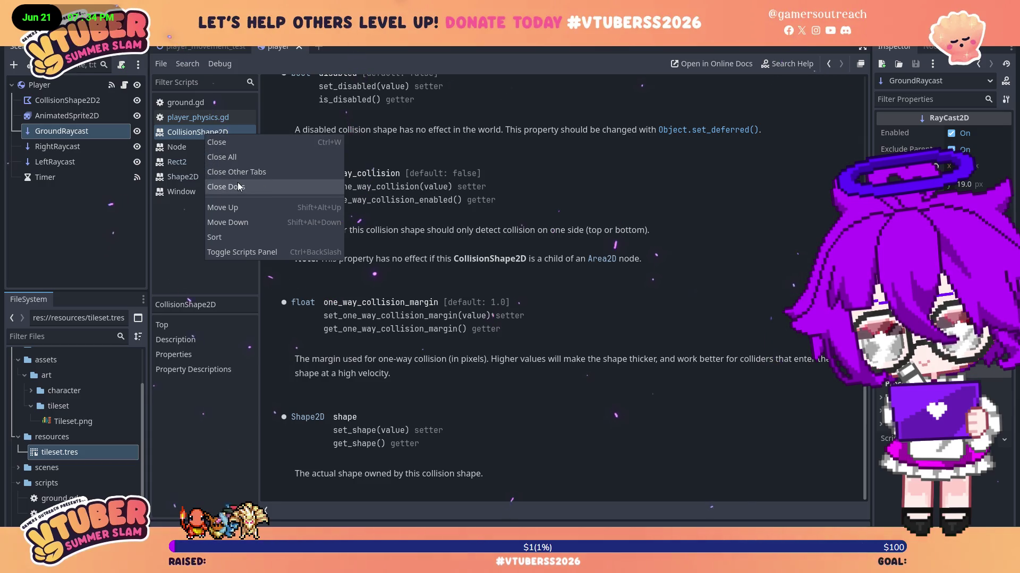
{"action": "left_click", "coordinate": [237, 183]}
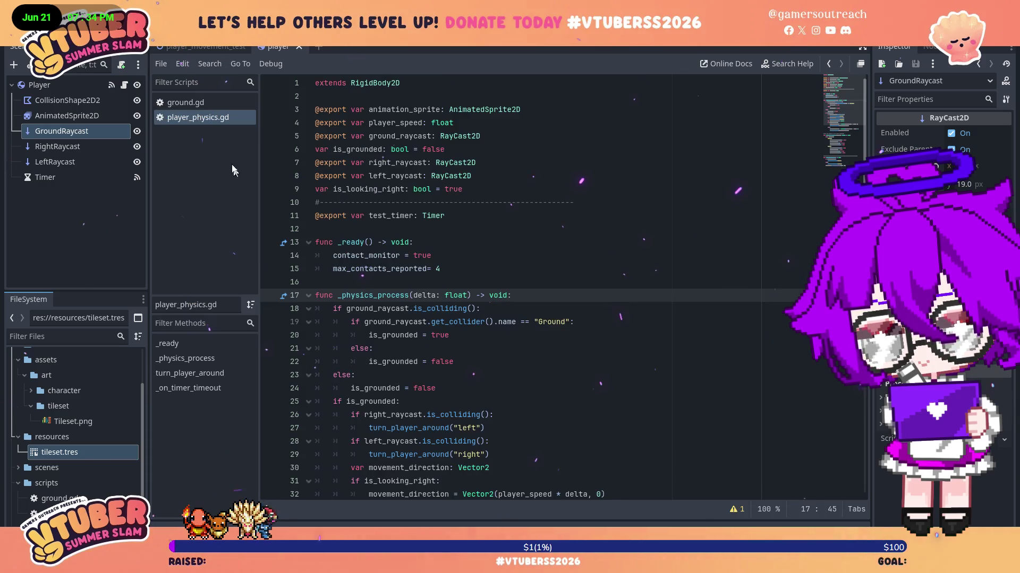
{"action": "left_click", "coordinate": [79, 85]}
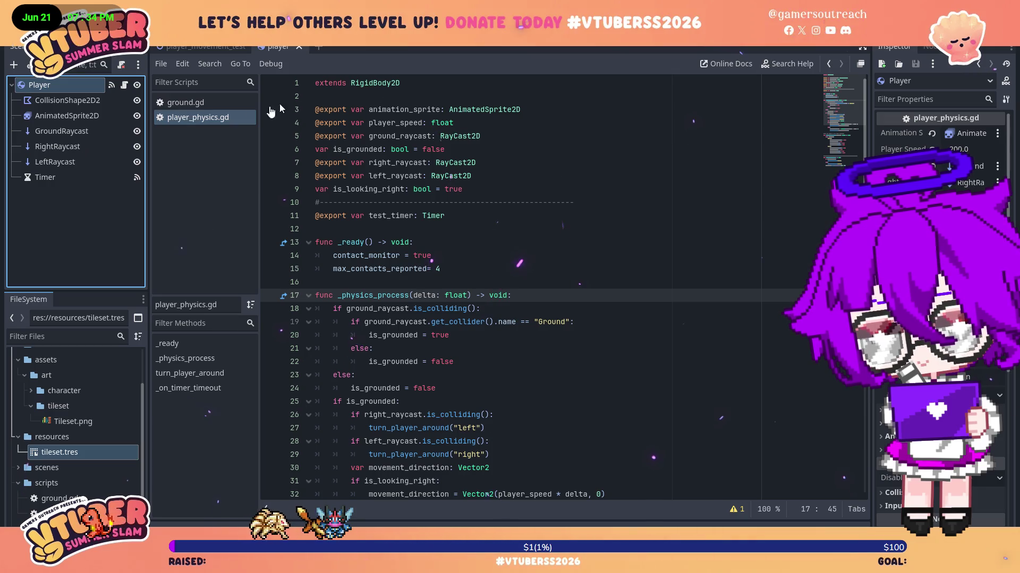
{"action": "left_click", "coordinate": [374, 83], "text": "ctrl"}
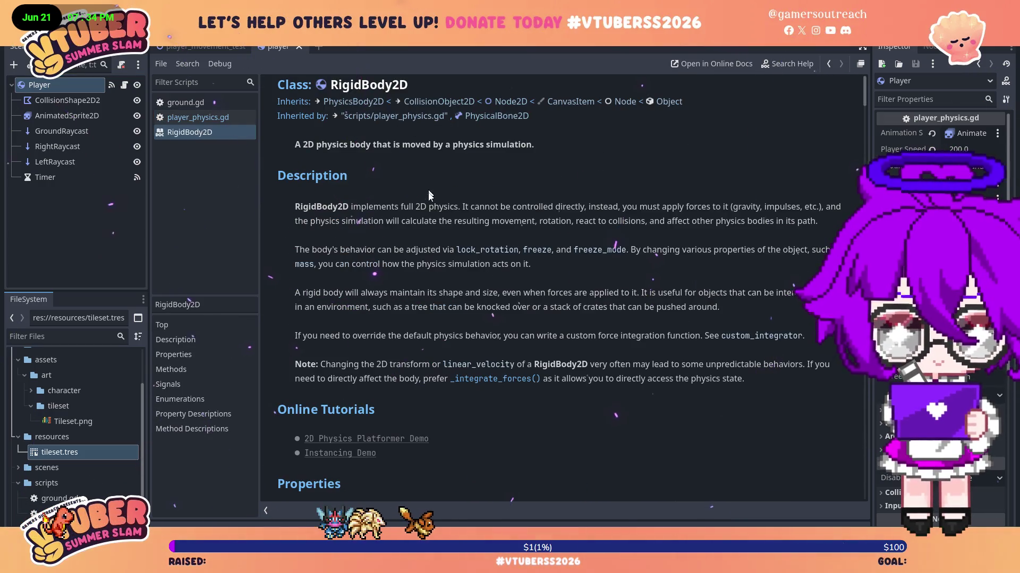
{"action": "scroll", "coordinate": [430, 195], "scroll_direction": "down", "scroll_amount": 5}
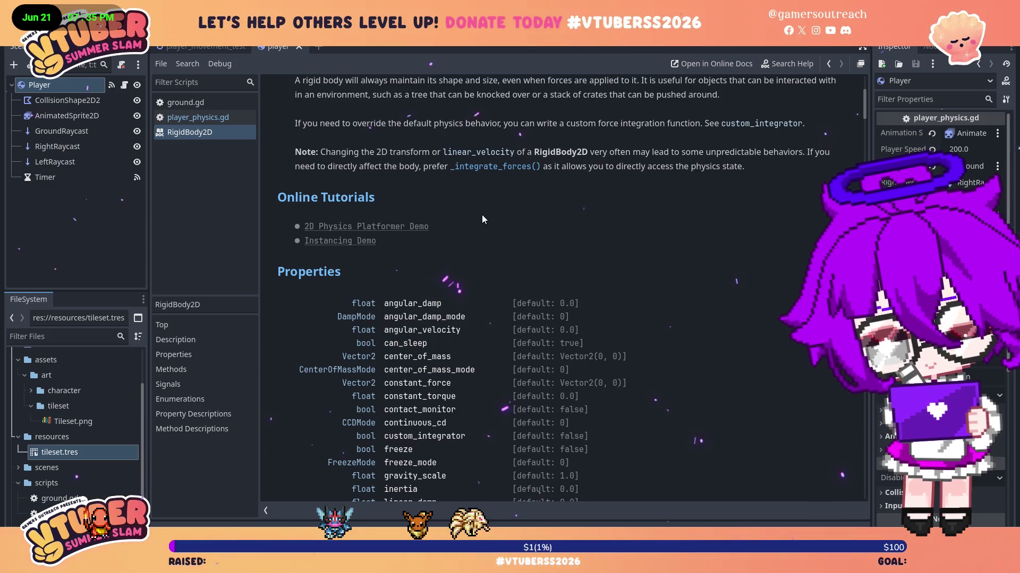
{"action": "scroll", "coordinate": [513, 218], "scroll_direction": "down", "scroll_amount": 1}
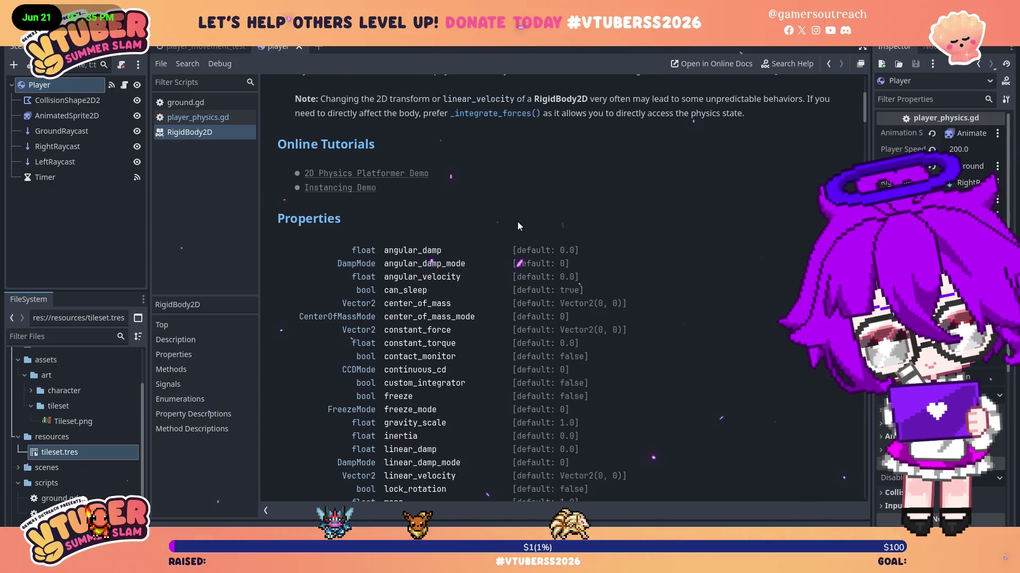
{"action": "scroll", "coordinate": [519, 223], "scroll_direction": "down", "scroll_amount": 1}
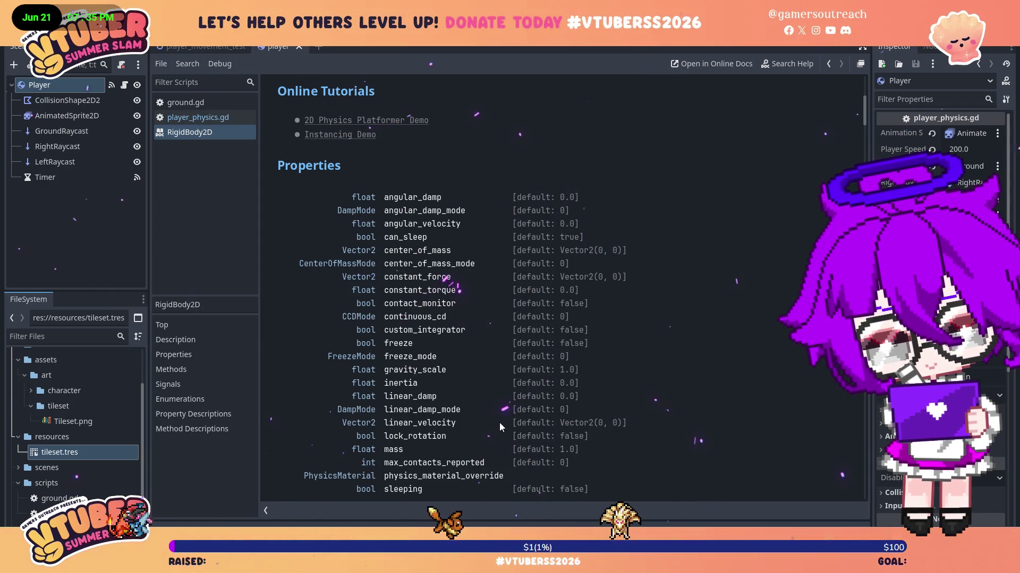
{"action": "scroll", "coordinate": [499, 423], "scroll_direction": "down", "scroll_amount": 1}
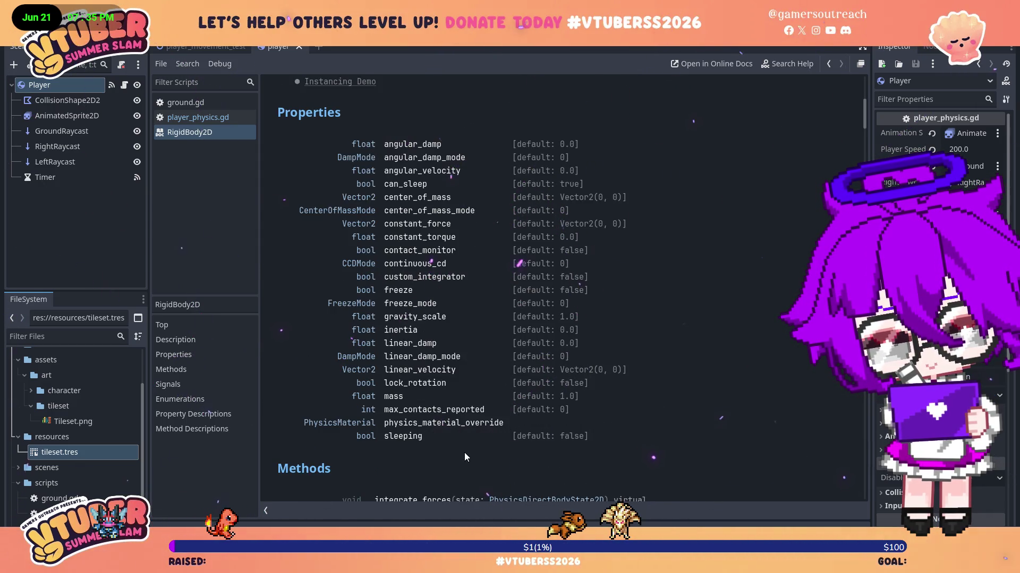
{"action": "scroll", "coordinate": [465, 452], "scroll_direction": "down", "scroll_amount": 2}
{"action": "scroll", "coordinate": [585, 420], "scroll_direction": "down", "scroll_amount": 1}
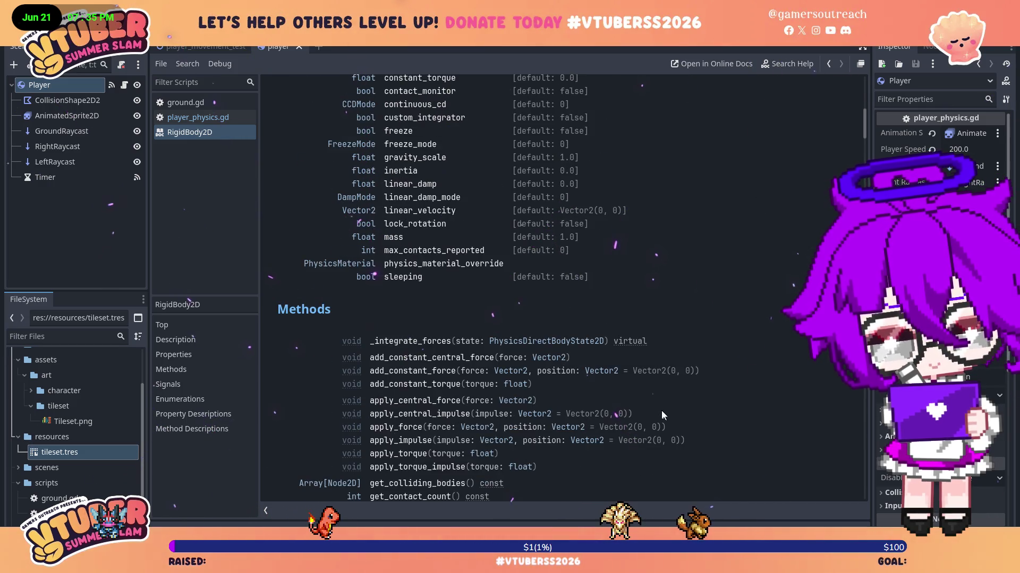
{"action": "scroll", "coordinate": [687, 391], "scroll_direction": "down", "scroll_amount": 1}
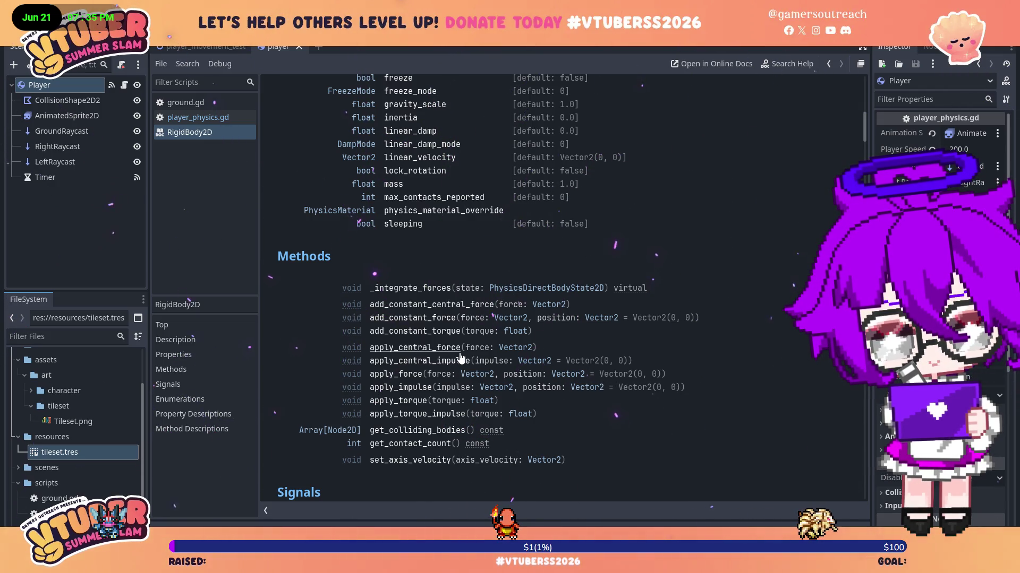
{"action": "scroll", "coordinate": [462, 354], "scroll_direction": "down", "scroll_amount": 3}
{"action": "scroll", "coordinate": [566, 345], "scroll_direction": "up", "scroll_amount": 3}
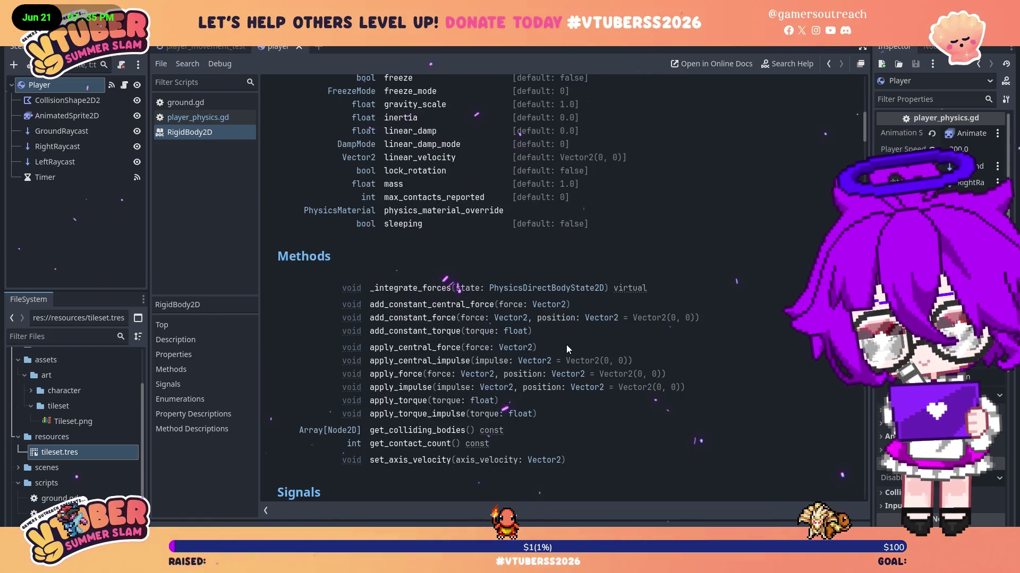
{"action": "scroll", "coordinate": [563, 344], "scroll_direction": "up", "scroll_amount": 2}
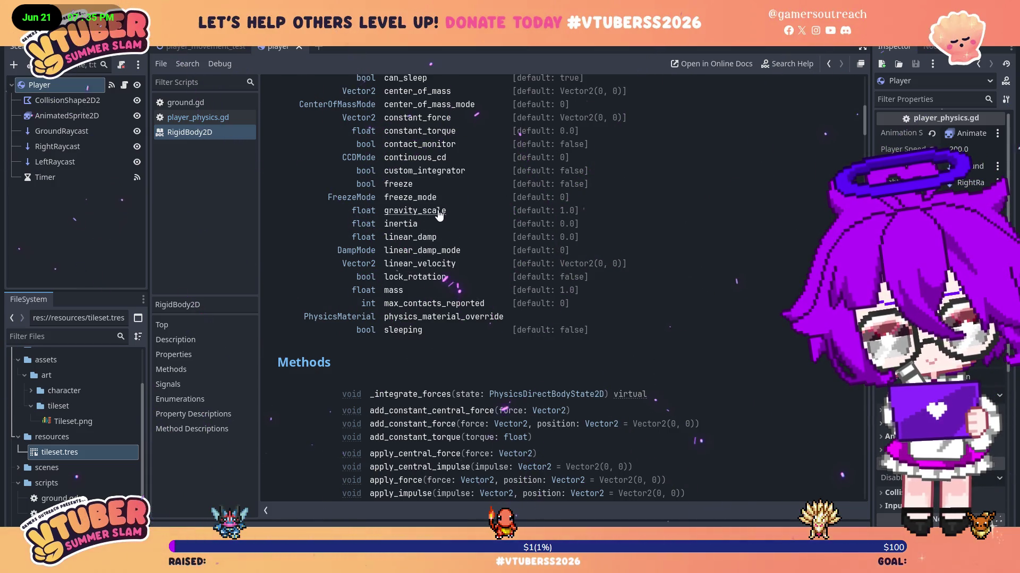
{"action": "scroll", "coordinate": [437, 214], "scroll_direction": "up", "scroll_amount": 2}
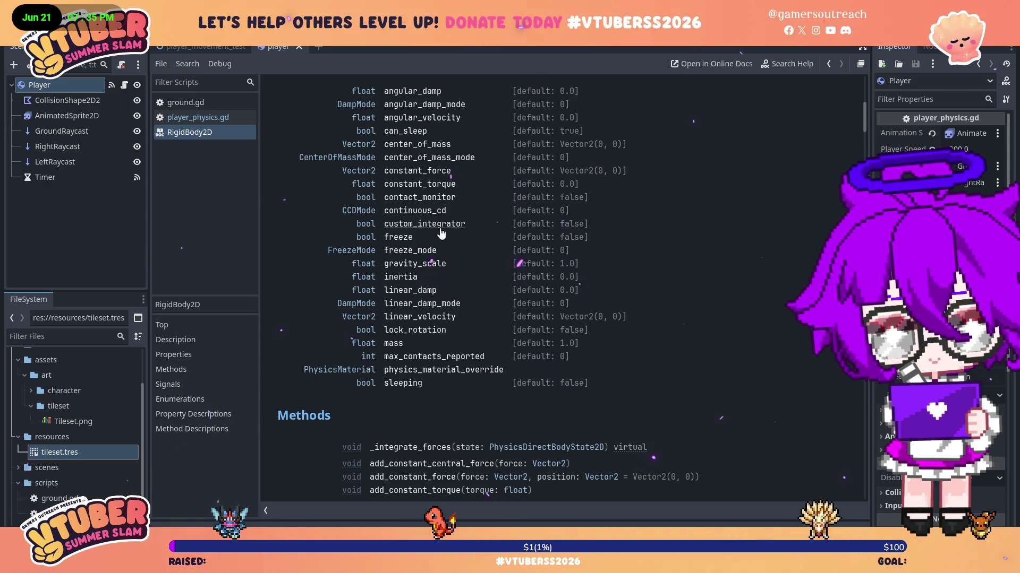
{"action": "scroll", "coordinate": [441, 232], "scroll_direction": "up", "scroll_amount": 5}
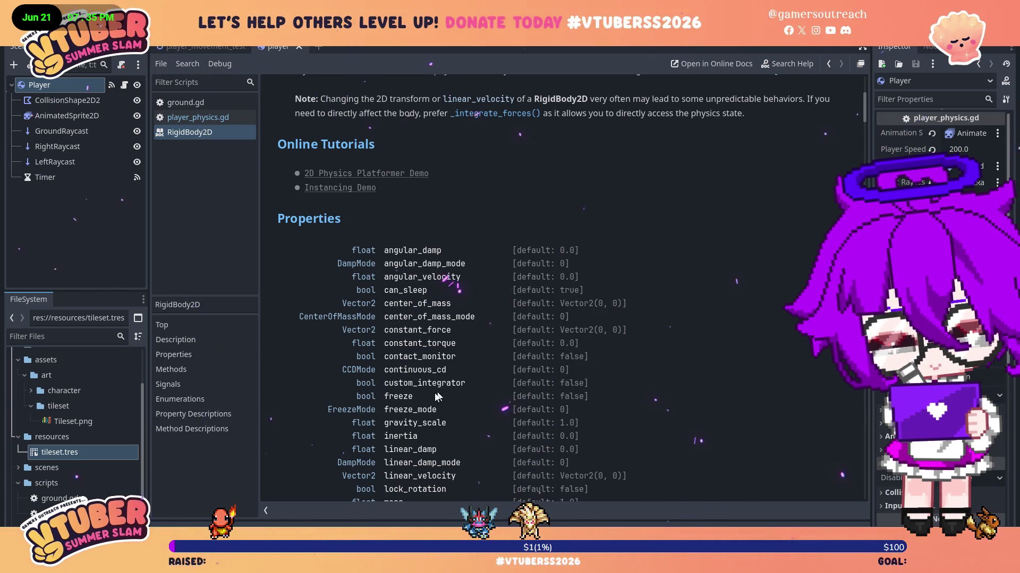
{"action": "scroll", "coordinate": [412, 400], "scroll_direction": "down", "scroll_amount": 2}
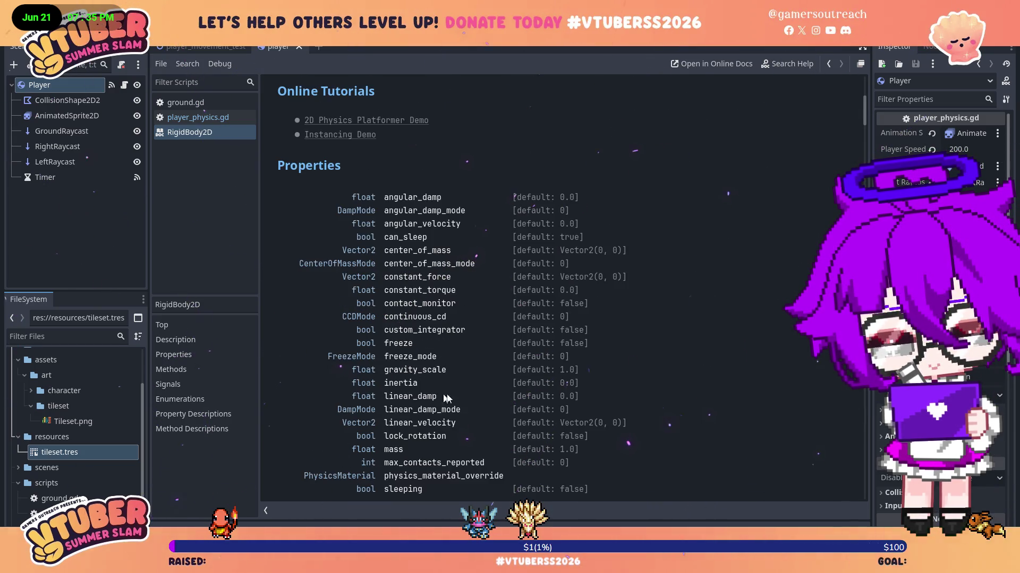
{"action": "left_click", "coordinate": [429, 372]}
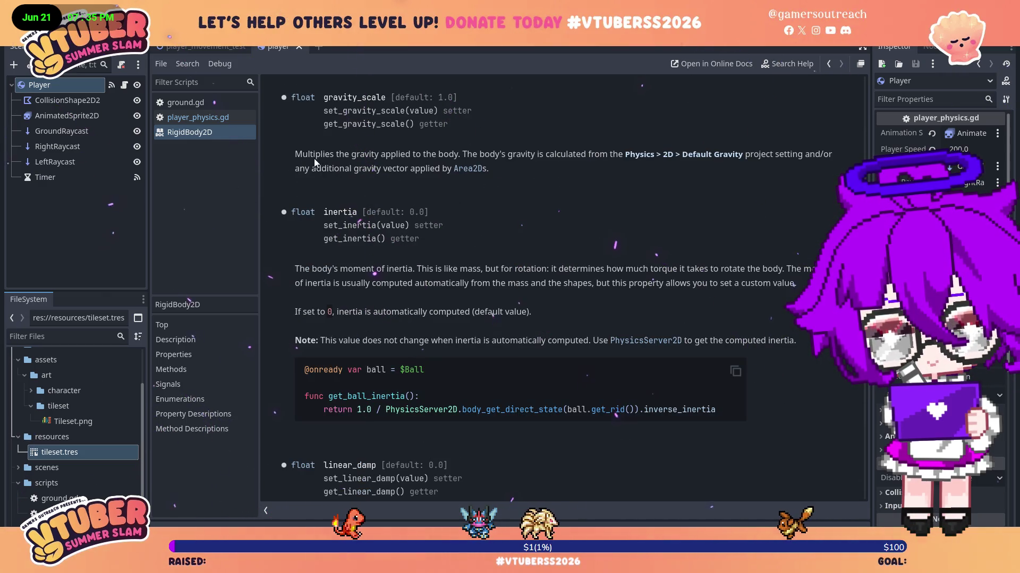
{"action": "scroll", "coordinate": [420, 160], "scroll_direction": "down", "scroll_amount": 10}
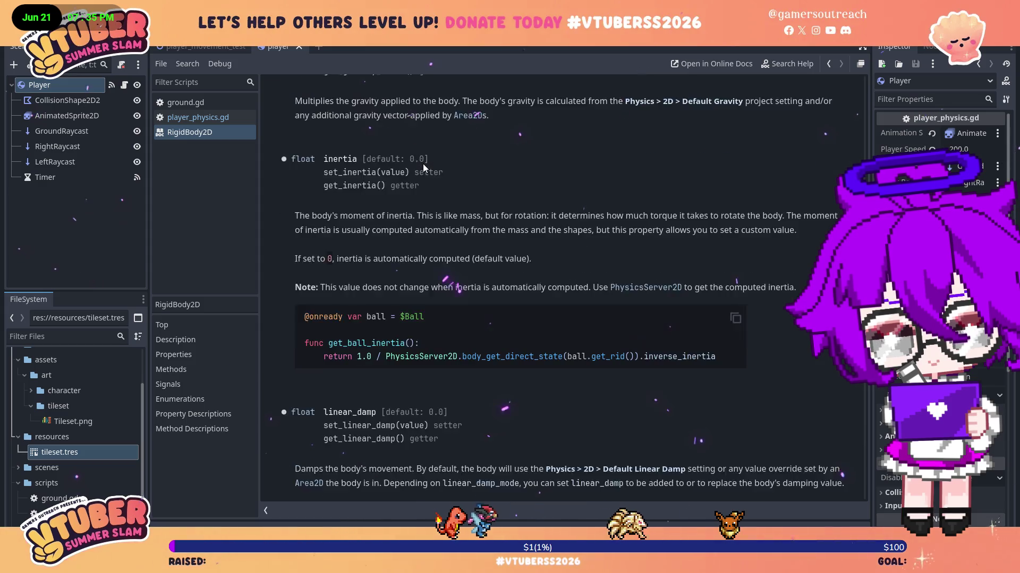
{"action": "scroll", "coordinate": [449, 195], "scroll_direction": "down", "scroll_amount": 9}
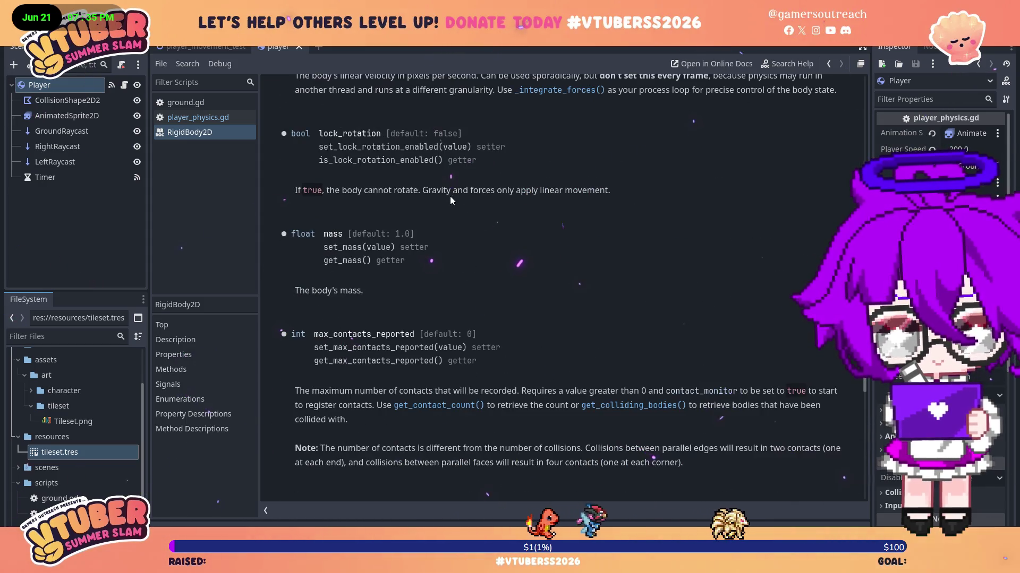
{"action": "scroll", "coordinate": [454, 199], "scroll_direction": "down", "scroll_amount": 5}
{"action": "scroll", "coordinate": [454, 199], "scroll_direction": "down", "scroll_amount": 6}
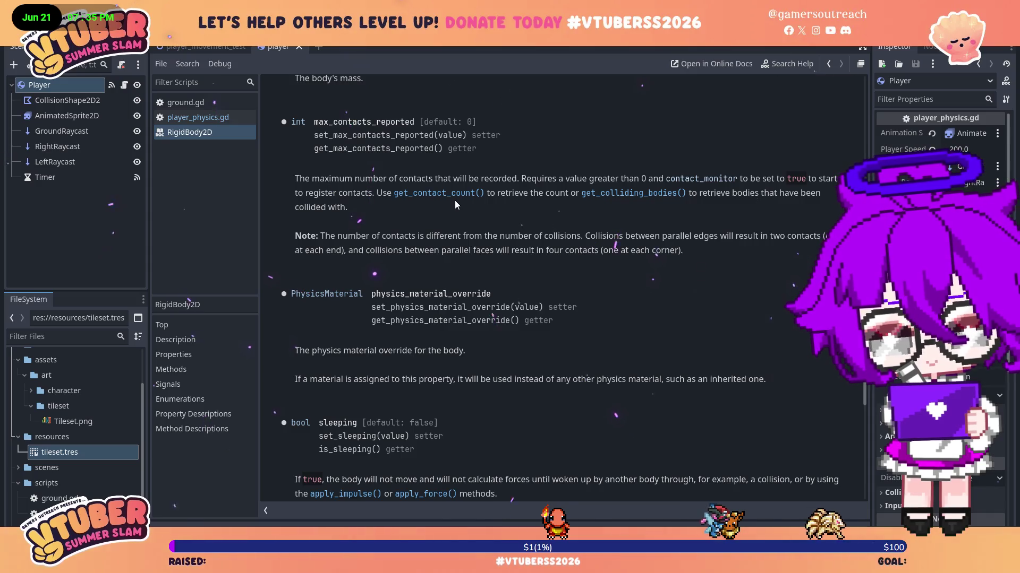
{"action": "scroll", "coordinate": [454, 201], "scroll_direction": "down", "scroll_amount": 10}
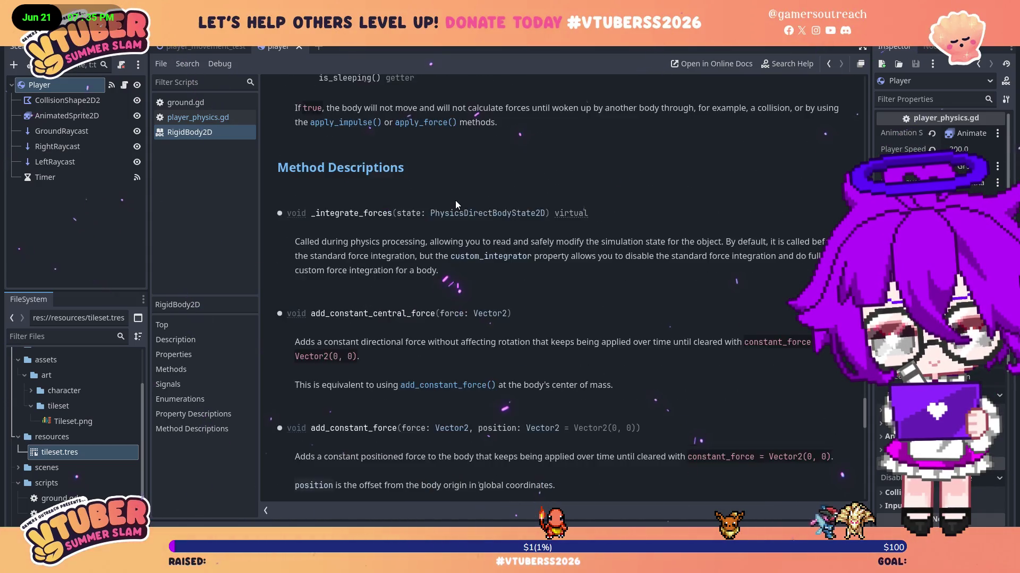
{"action": "scroll", "coordinate": [458, 199], "scroll_direction": "down", "scroll_amount": 7}
{"action": "scroll", "coordinate": [464, 183], "scroll_direction": "up", "scroll_amount": 20}
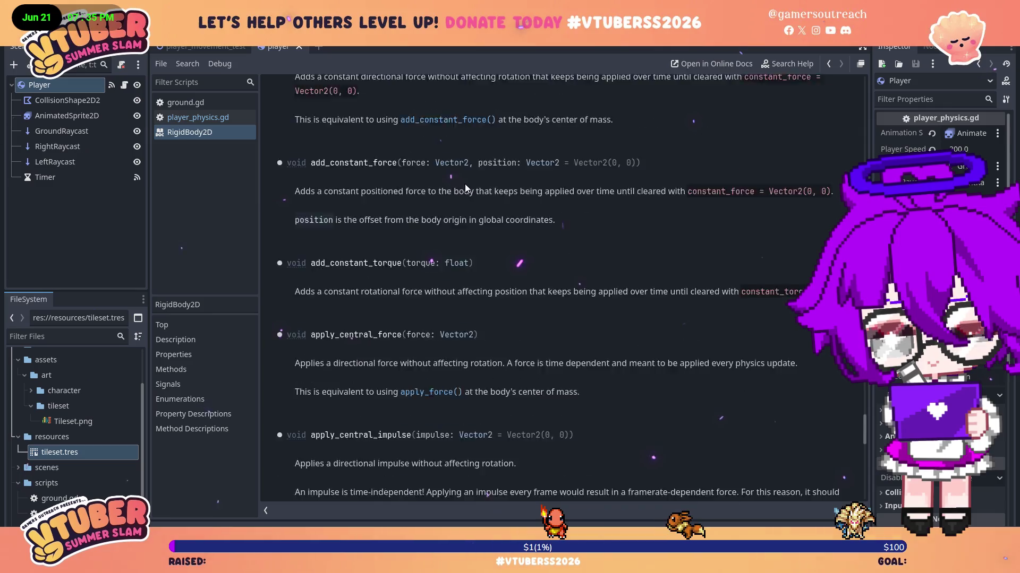
{"action": "scroll", "coordinate": [463, 198], "scroll_direction": "down", "scroll_amount": 15}
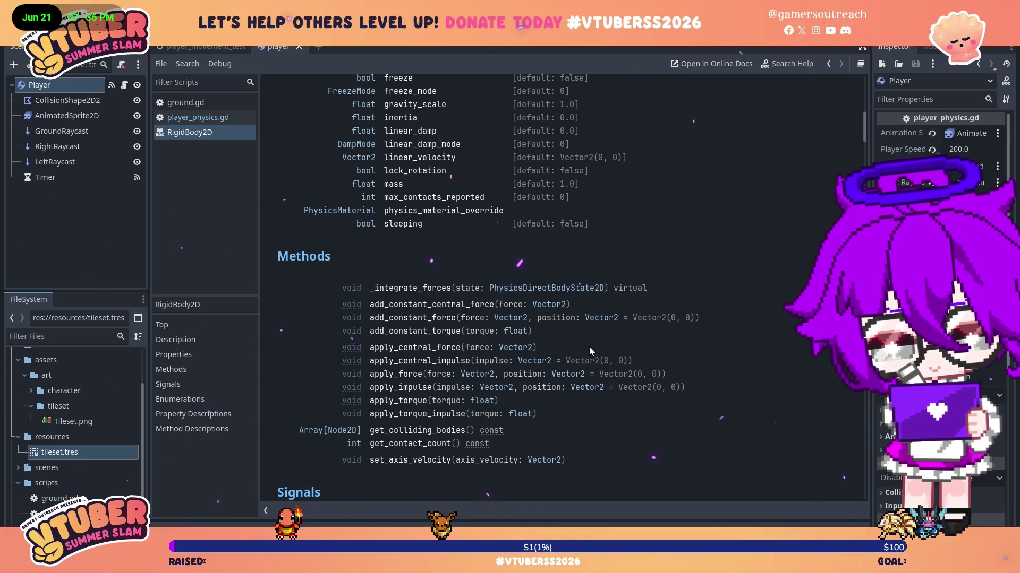
{"action": "scroll", "coordinate": [589, 348], "scroll_direction": "down", "scroll_amount": 3}
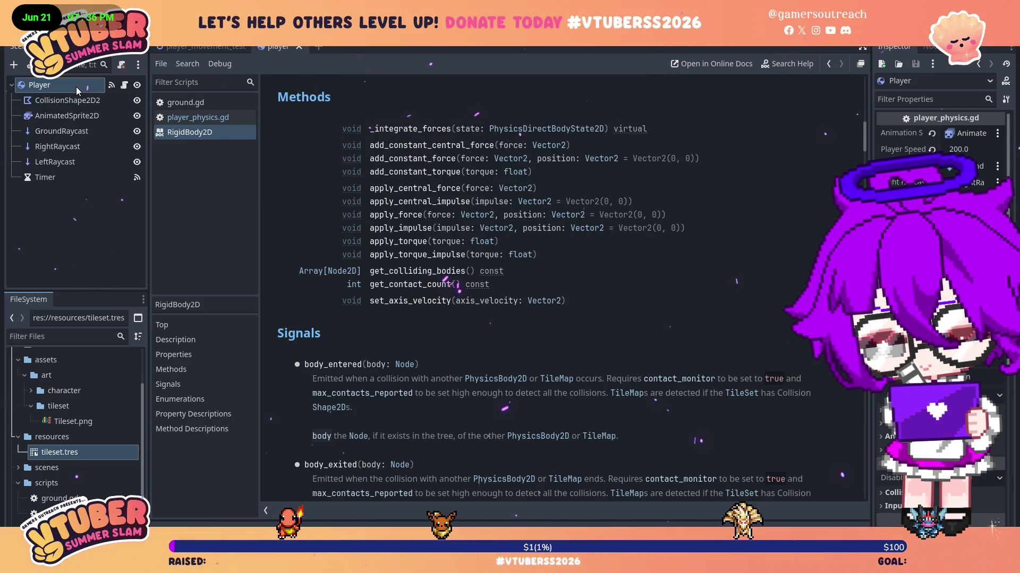
Change the Player's damp mode in the Inspector and do a test run of the game
{"action": "left_click", "coordinate": [76, 87]}
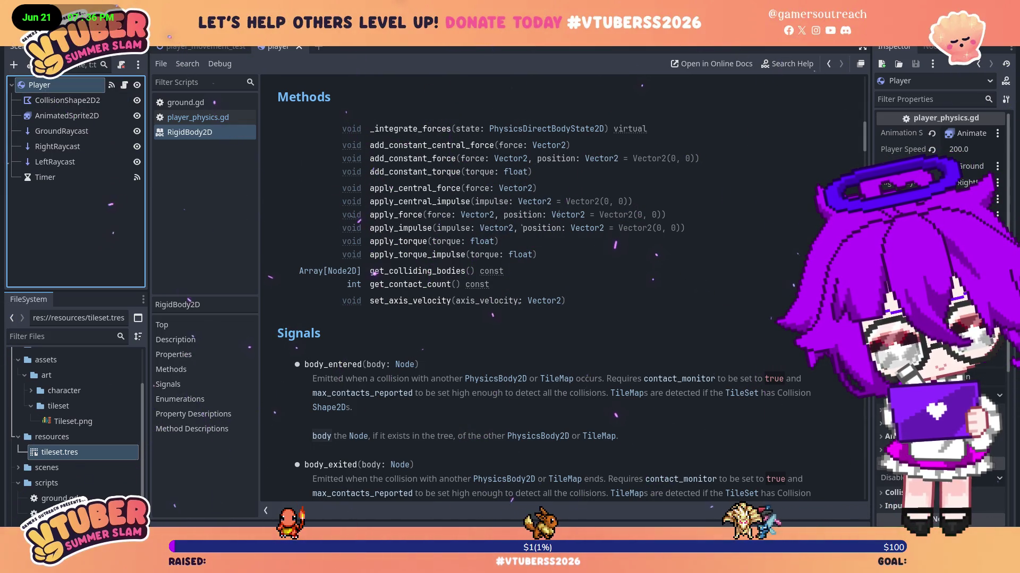
{"action": "left_click", "coordinate": [985, 359]}
{"action": "scroll", "coordinate": [985, 359], "scroll_direction": "up", "scroll_amount": 2}
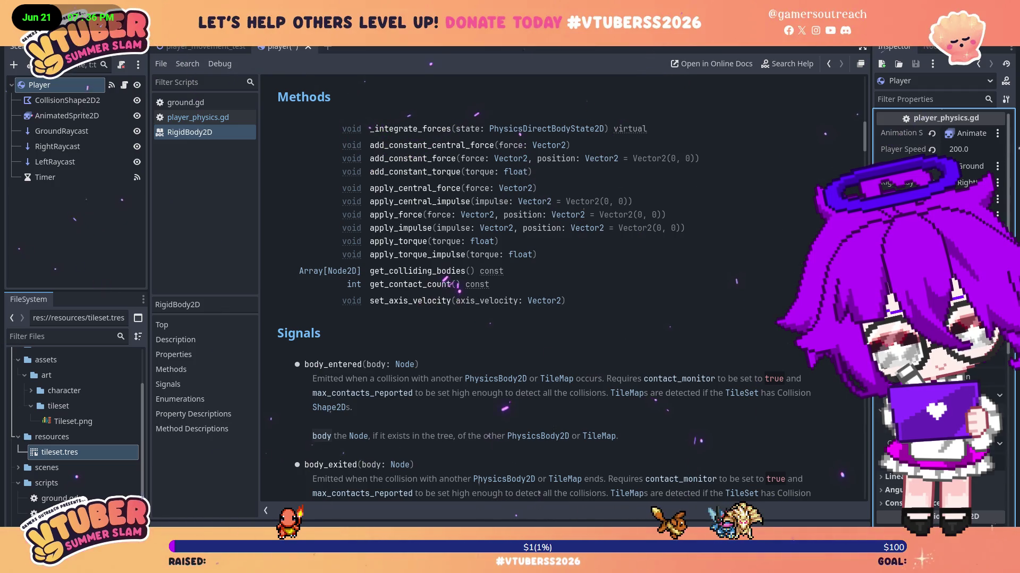
{"action": "scroll", "coordinate": [985, 359], "scroll_direction": "down", "scroll_amount": 2}
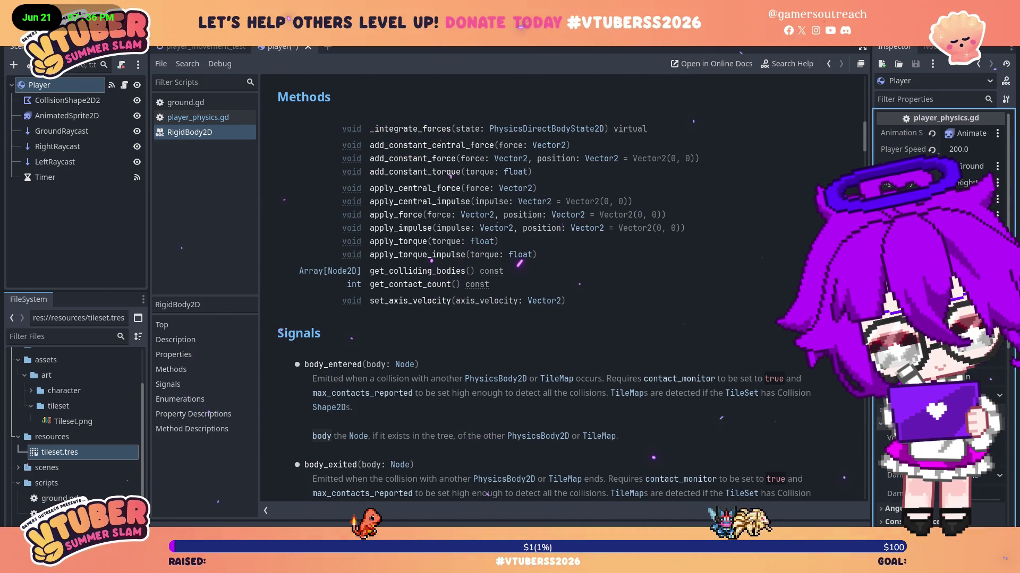
{"action": "left_click", "coordinate": [980, 480]}
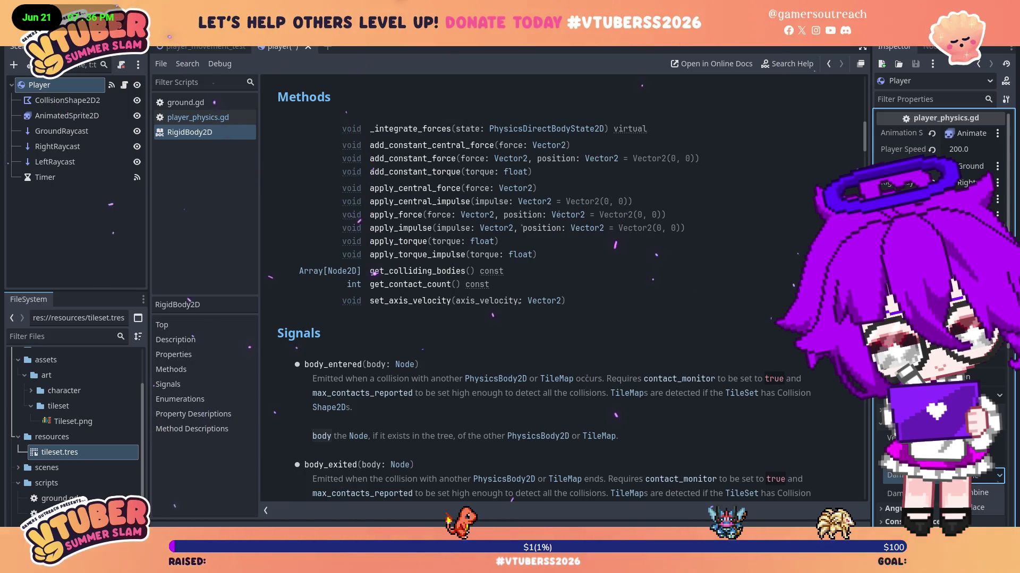
{"action": "key", "text": "F5"}
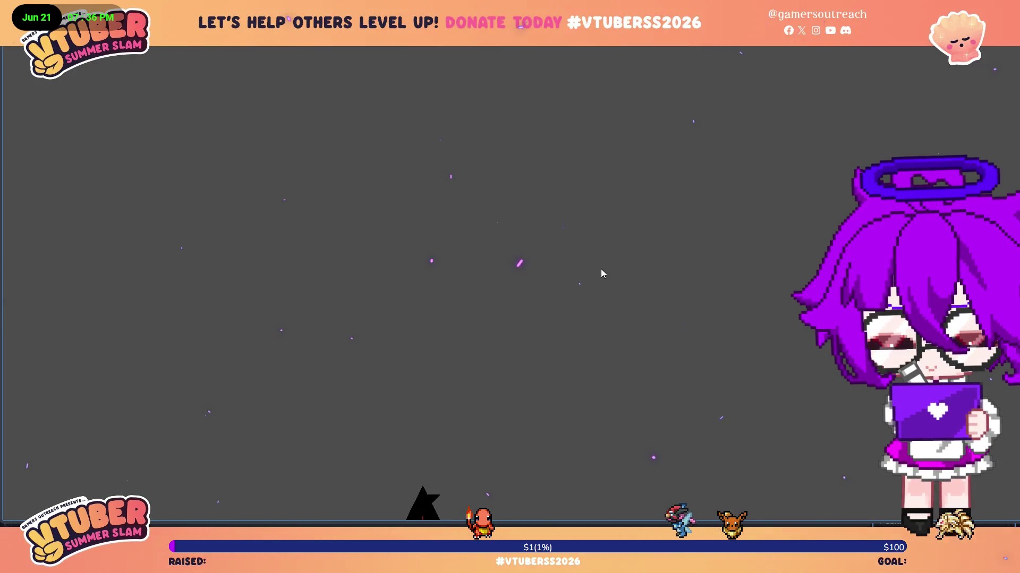
{"action": "key", "text": "F8"}
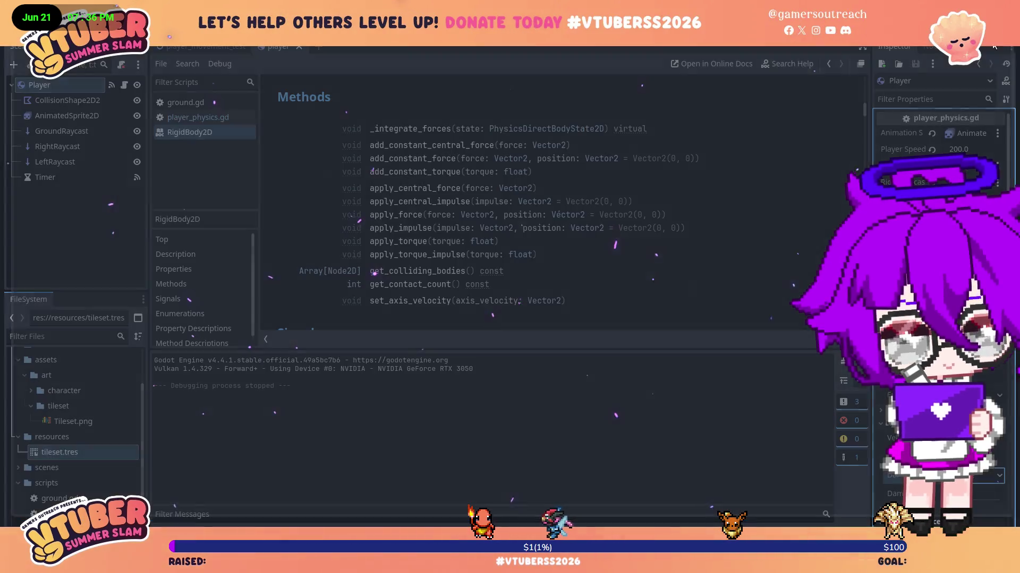
Toggle the Player's Lock Rotation and Can Sleep settings, then test-run the game again
{"action": "key", "text": "ctrl+z"}
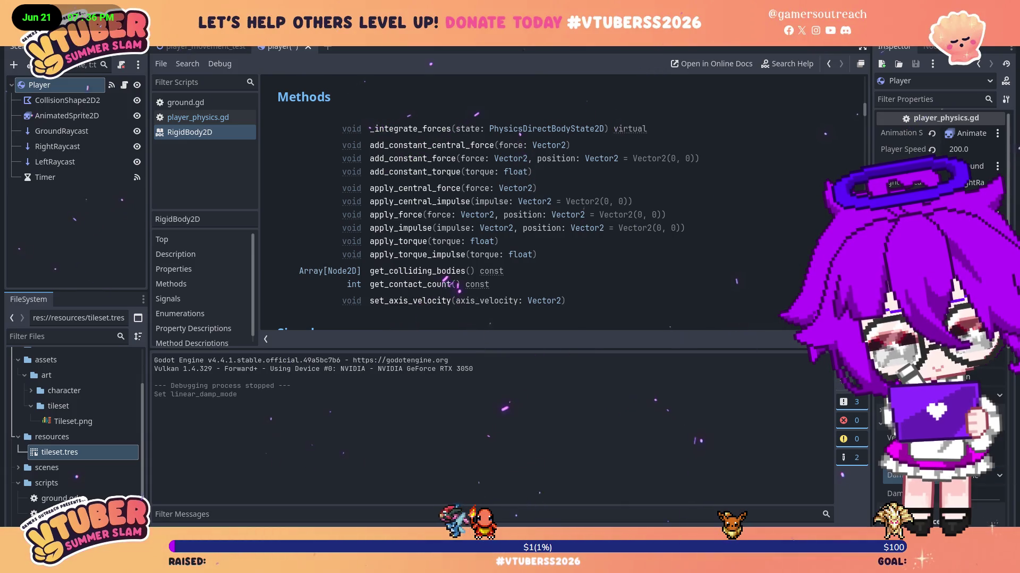
{"action": "key", "text": "ctrl+z"}
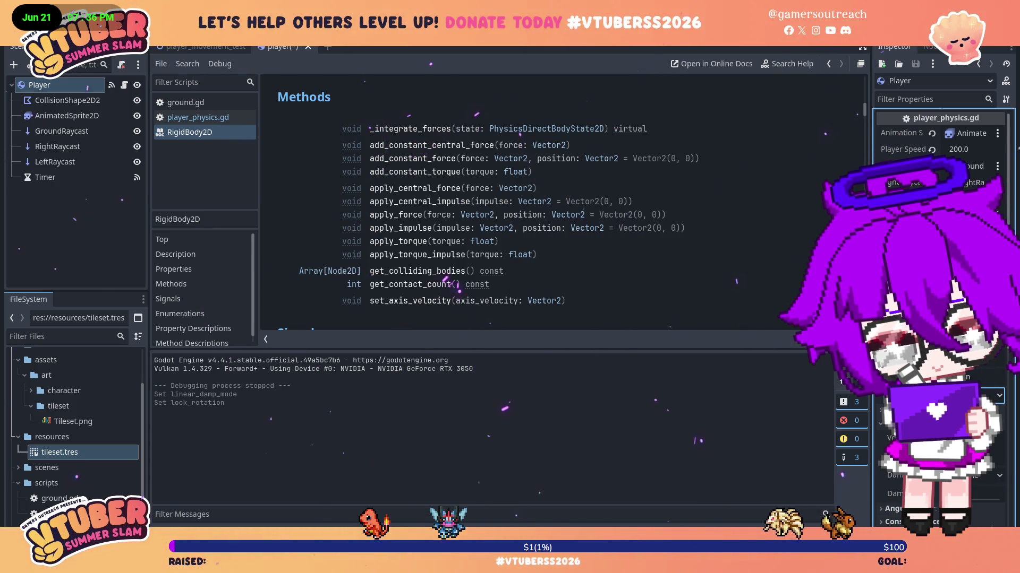
{"action": "left_click", "coordinate": [951, 345]}
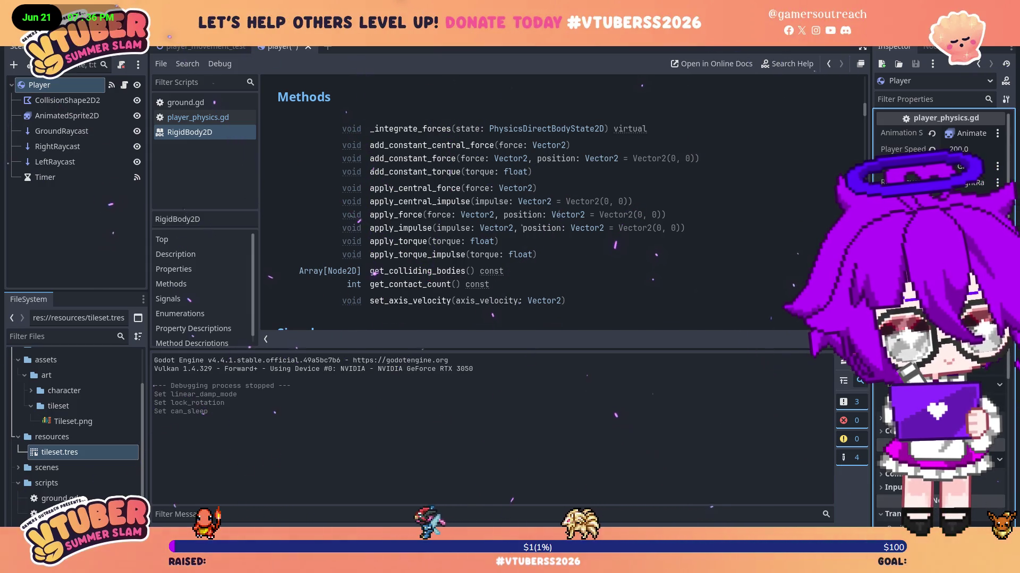
{"action": "scroll", "coordinate": [940, 292], "scroll_direction": "down", "scroll_amount": 5}
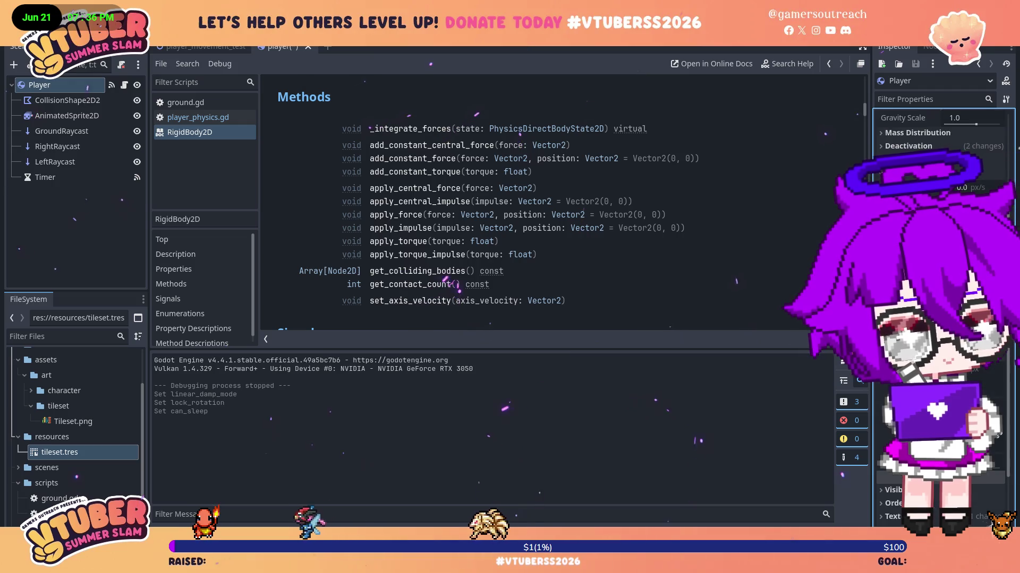
{"action": "scroll", "coordinate": [940, 293], "scroll_direction": "down", "scroll_amount": 2}
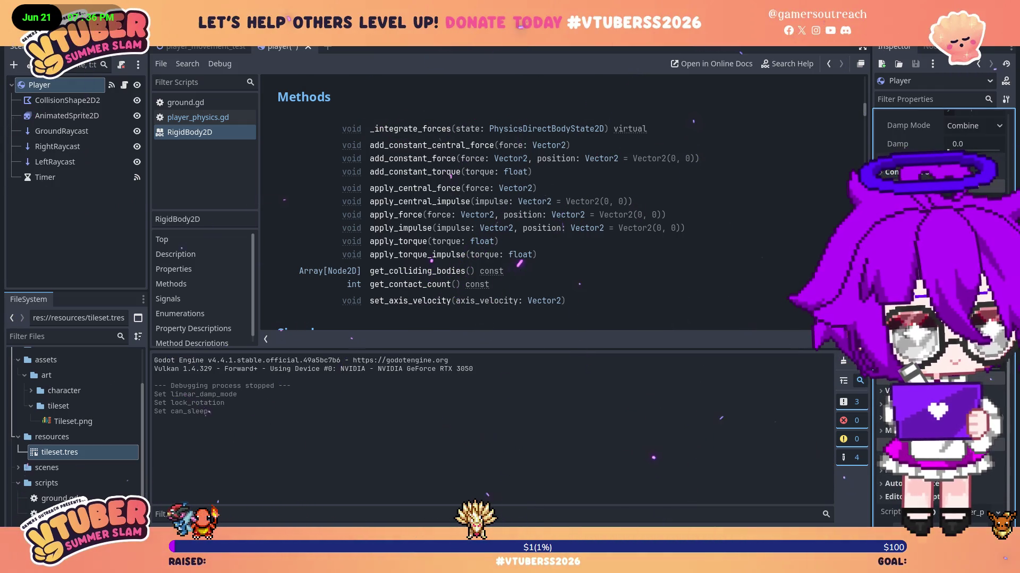
{"action": "scroll", "coordinate": [940, 292], "scroll_direction": "down", "scroll_amount": 1}
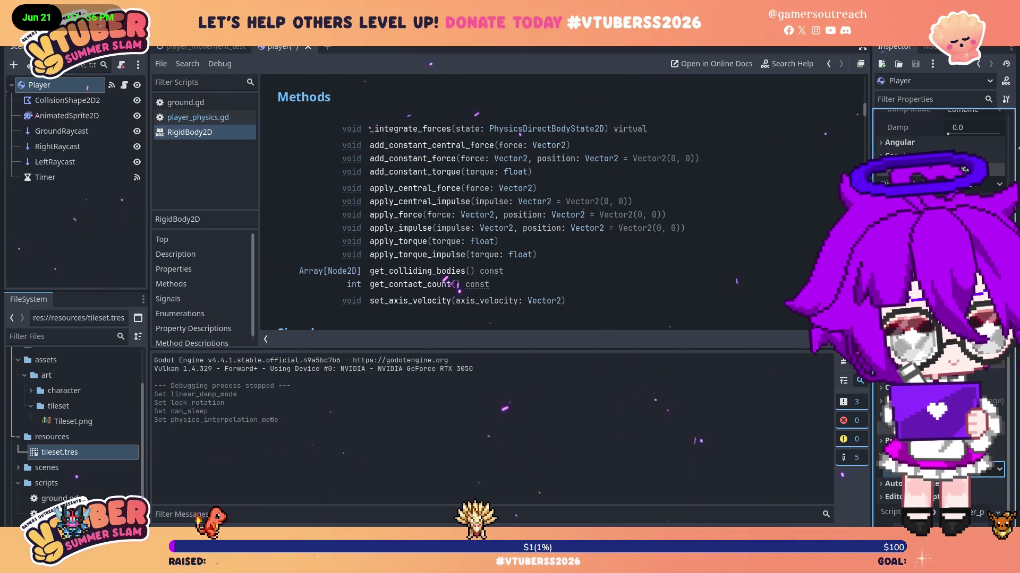
{"action": "key", "text": "F5"}
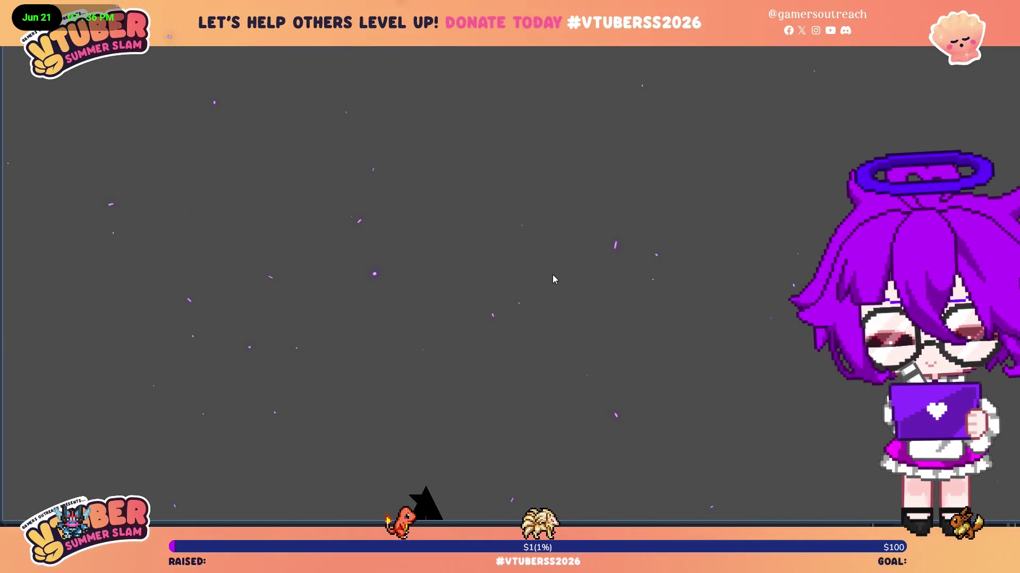
{"action": "key", "text": "F8"}
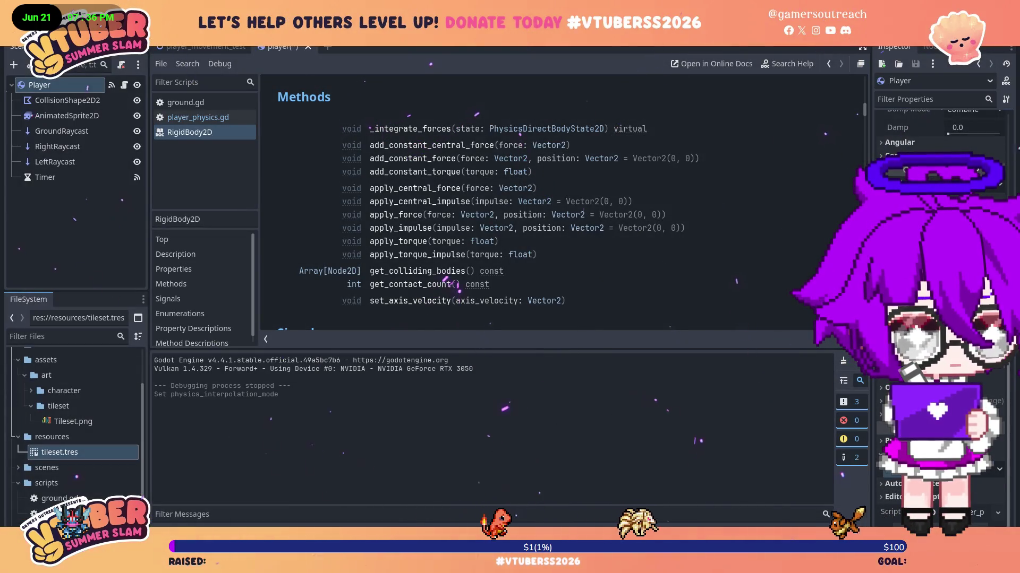
Scroll the RigidBody2D reference down to the DampMode enumerations and save the player scene
{"action": "scroll", "coordinate": [427, 294], "scroll_direction": "down", "scroll_amount": 3}
{"action": "scroll", "coordinate": [480, 264], "scroll_direction": "down", "scroll_amount": 5}
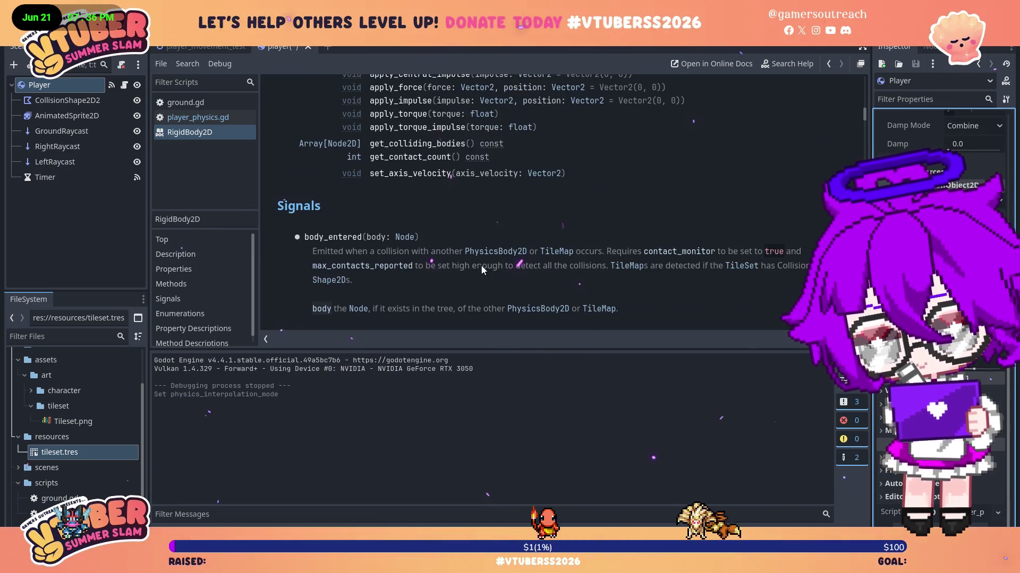
{"action": "scroll", "coordinate": [540, 164], "scroll_direction": "down", "scroll_amount": 6}
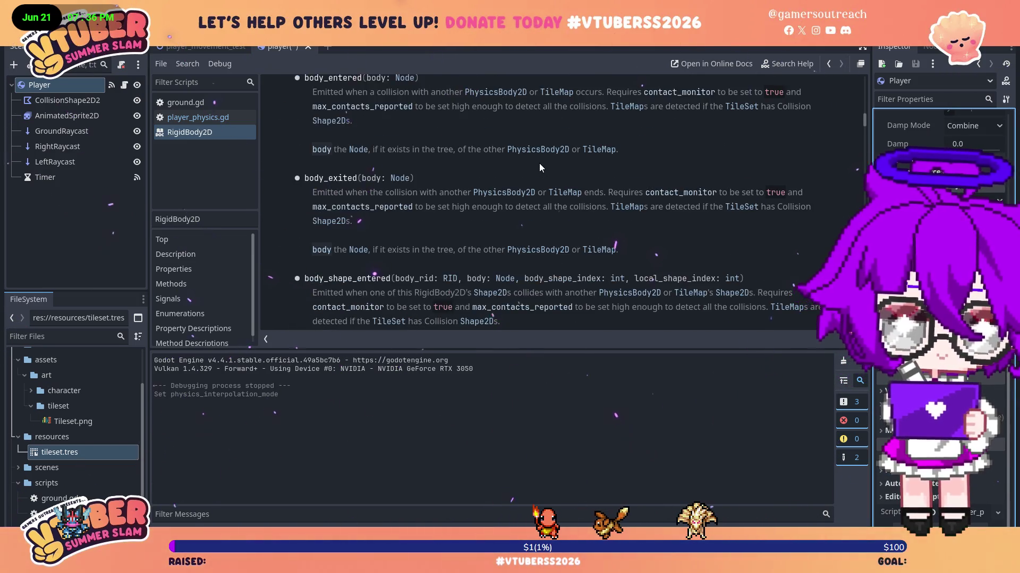
{"action": "scroll", "coordinate": [539, 164], "scroll_direction": "down", "scroll_amount": 6}
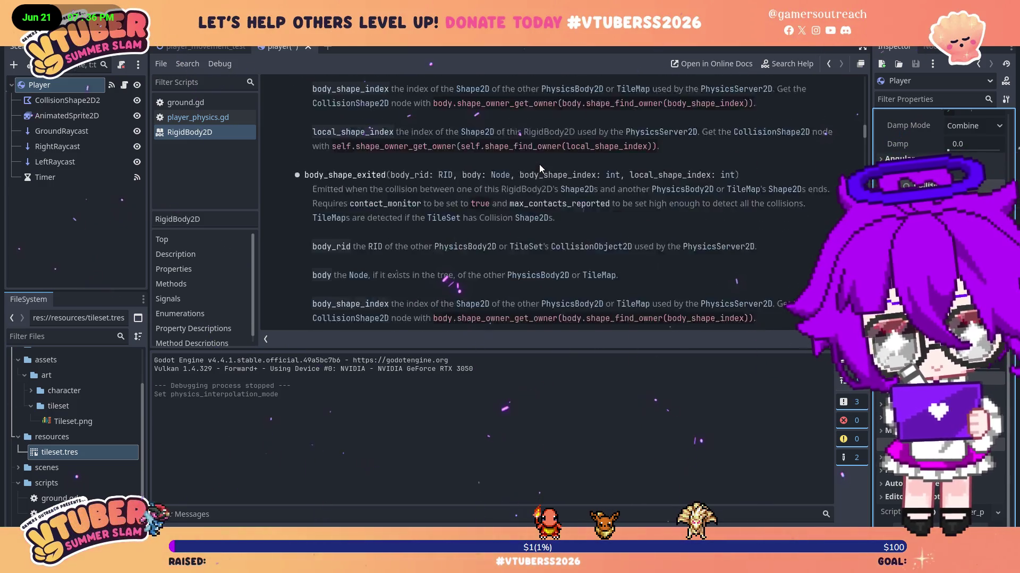
{"action": "scroll", "coordinate": [538, 173], "scroll_direction": "down", "scroll_amount": 3}
{"action": "scroll", "coordinate": [538, 175], "scroll_direction": "down", "scroll_amount": 8}
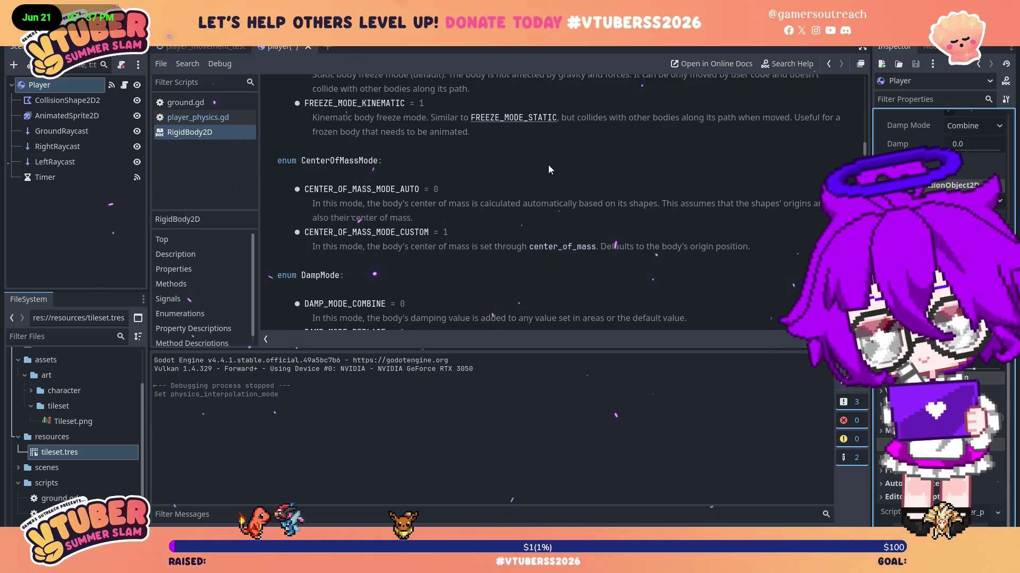
{"action": "key", "text": "ctrl+s"}
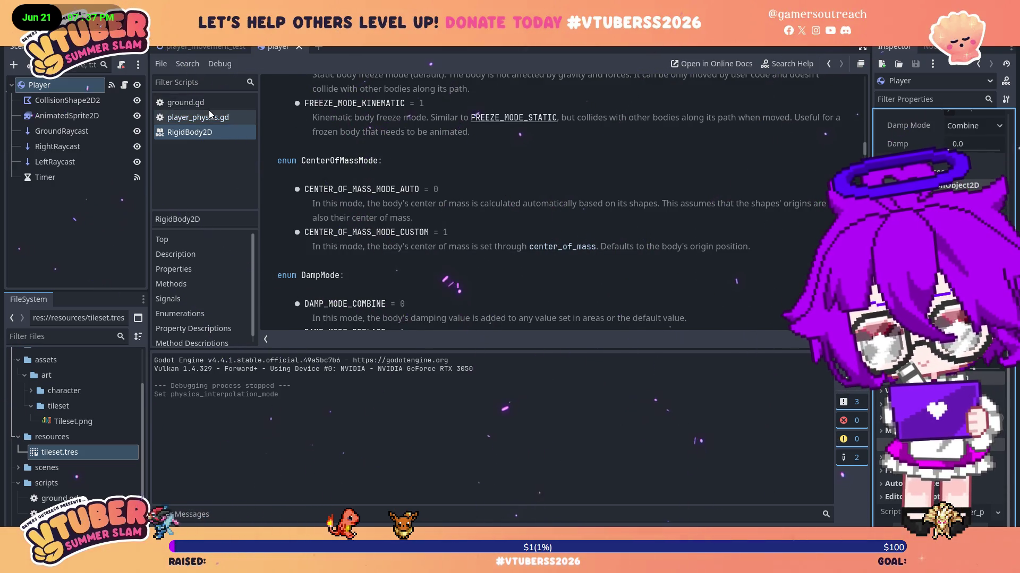
Close all open scripts using the Close All command on ground.gd in the script list
{"action": "left_click", "coordinate": [209, 109]}
{"action": "left_click", "coordinate": [213, 117]}
{"action": "left_click", "coordinate": [211, 105]}
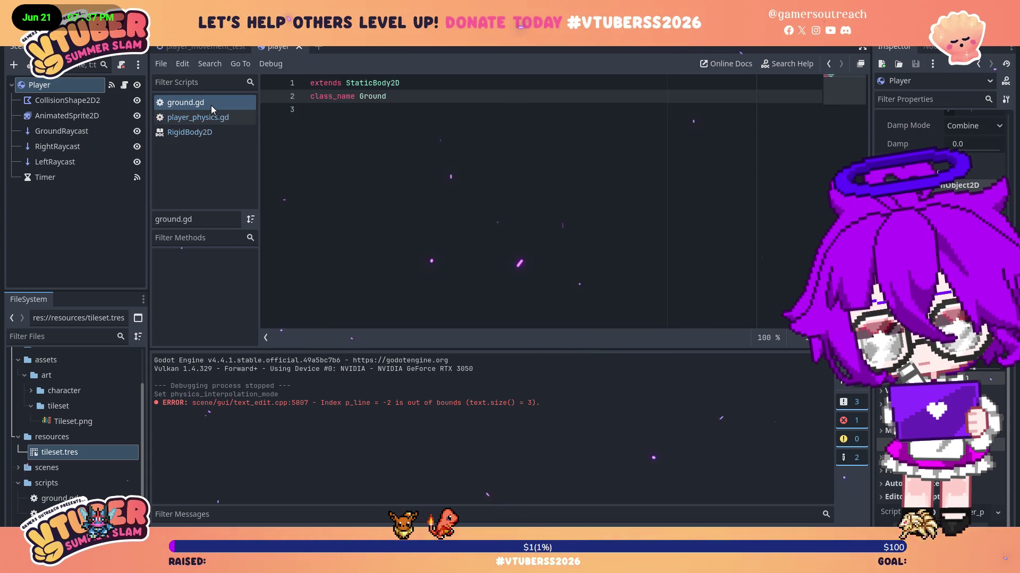
{"action": "right_click", "coordinate": [211, 106]}
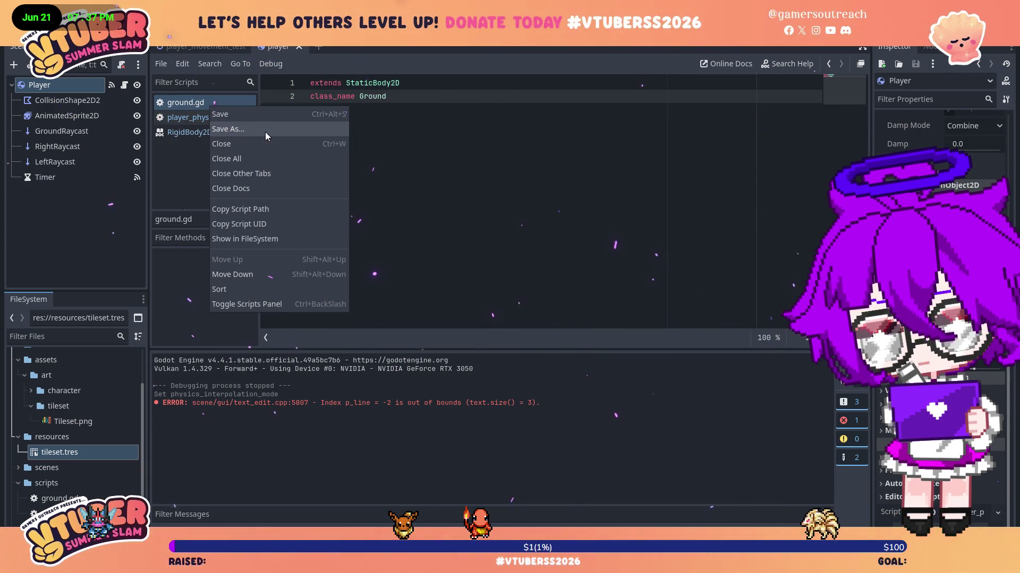
{"action": "left_click", "coordinate": [260, 157]}
Delete ground.gd from FileSystem and reopen the Player's player_physics.gd script
{"action": "right_click", "coordinate": [67, 498]}
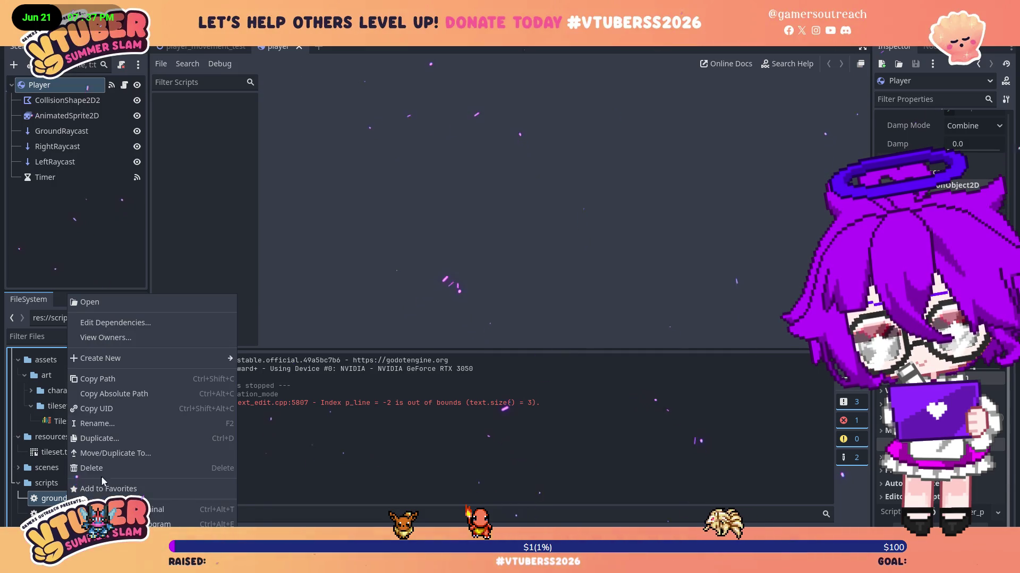
{"action": "left_click", "coordinate": [93, 466]}
{"action": "left_click", "coordinate": [415, 340]}
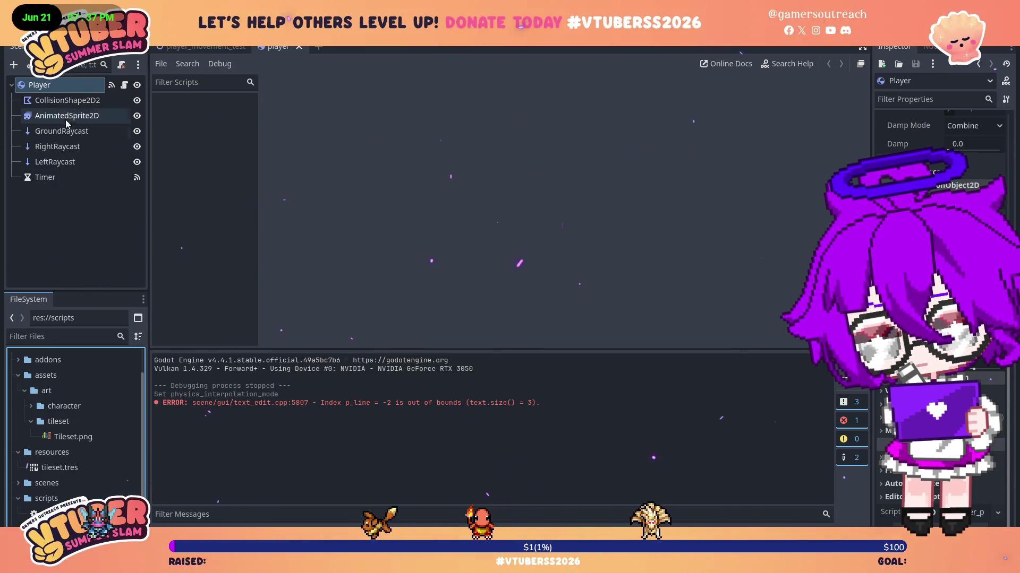
{"action": "left_click", "coordinate": [72, 88]}
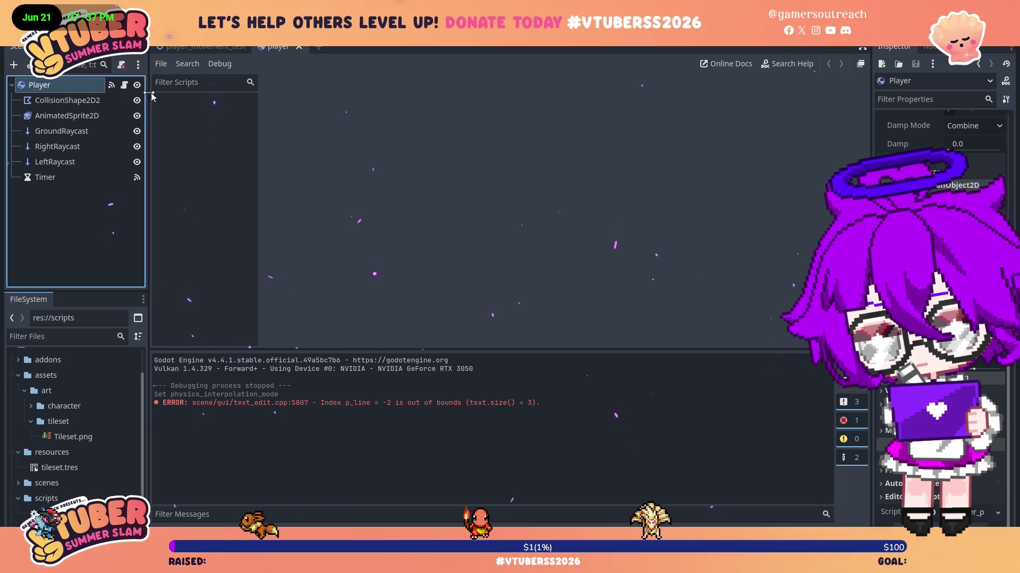
{"action": "left_click", "coordinate": [125, 85]}
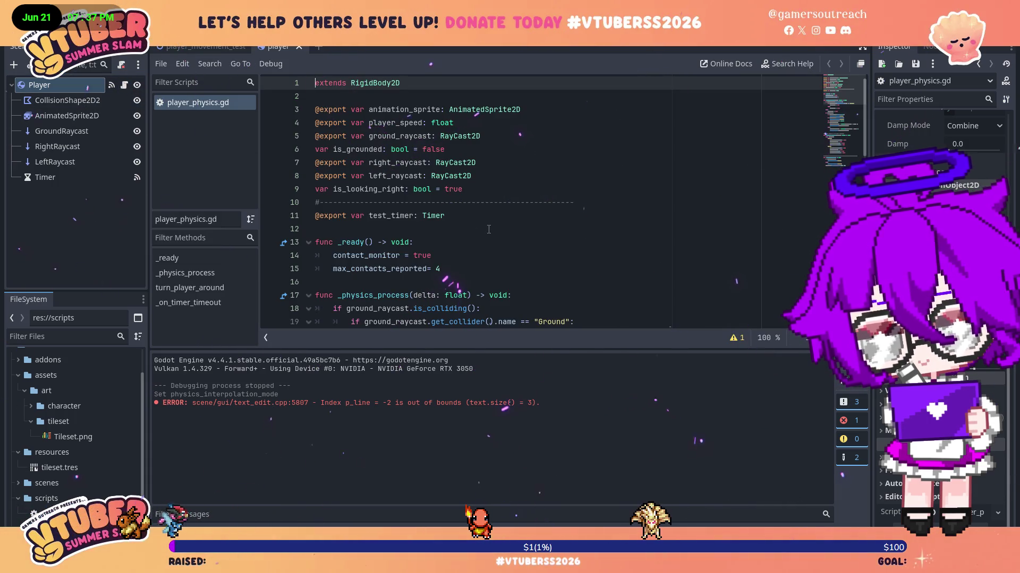
Add a self.get_gravity() call as the first line of _physics_process and test-run the game
{"action": "scroll", "coordinate": [488, 229], "scroll_direction": "down", "scroll_amount": 2}
{"action": "left_click", "coordinate": [547, 215]}
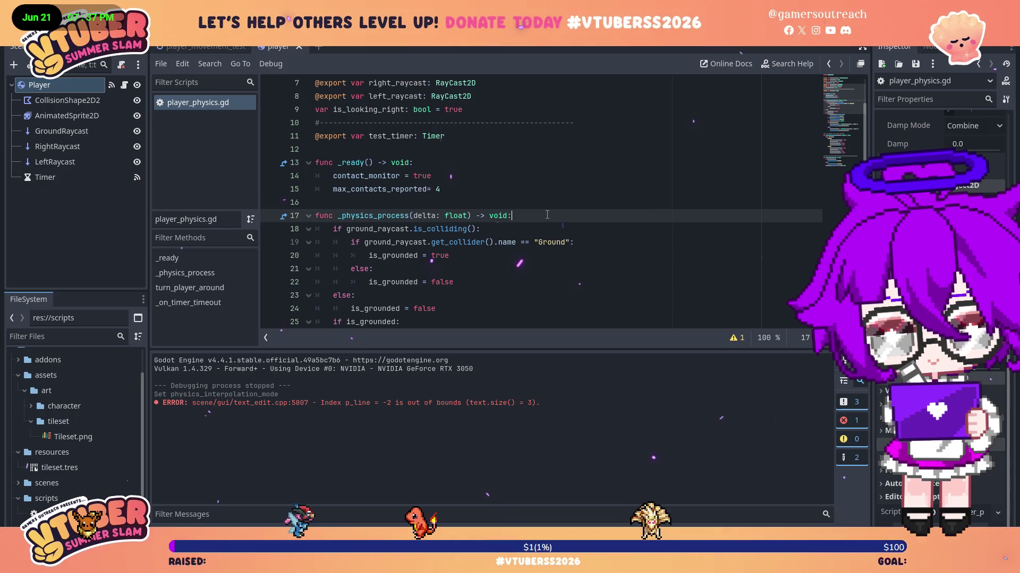
{"action": "key", "text": "Return"}
{"action": "type", "text": ".f"}
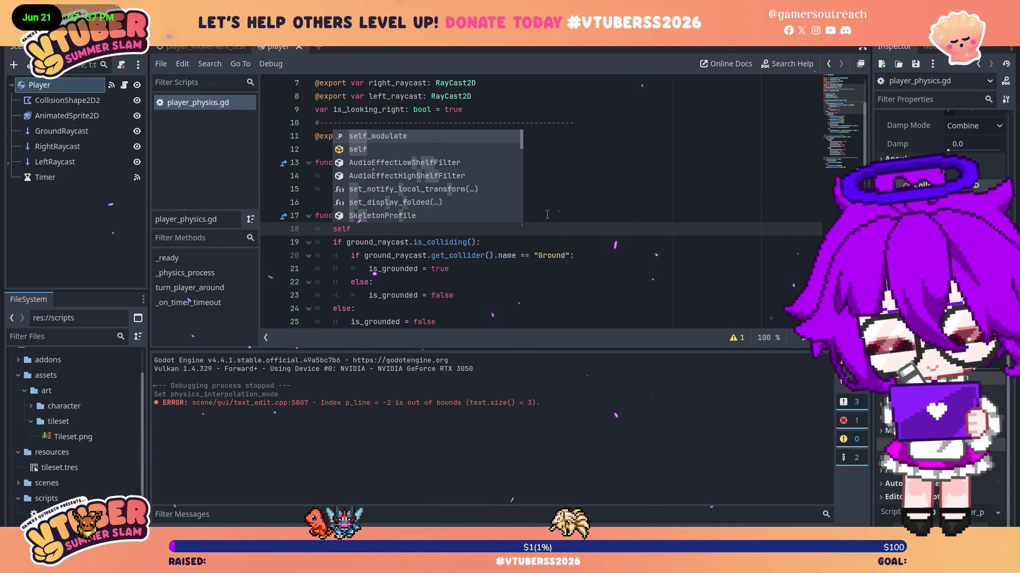
{"action": "type", "text": "e"}
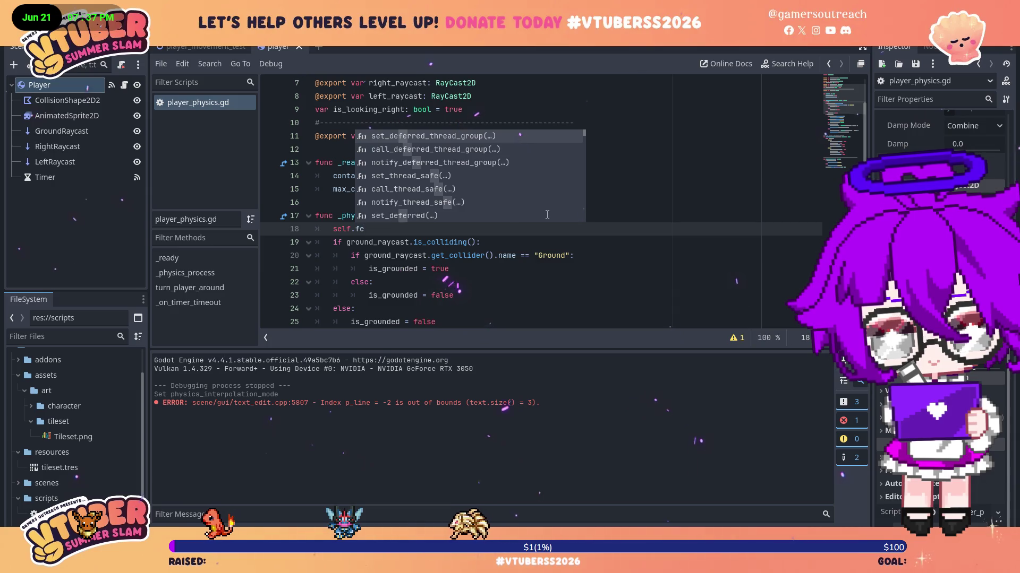
{"action": "key", "text": "BackSpace"}
{"action": "key", "text": "BackSpace"}
{"action": "type", "text": "v"}
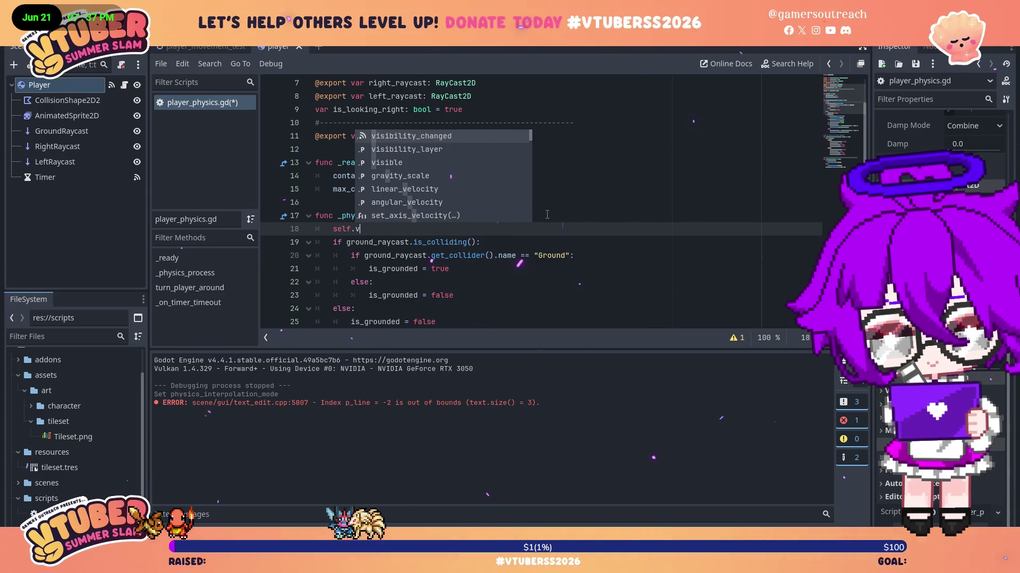
{"action": "type", "text": "elo"}
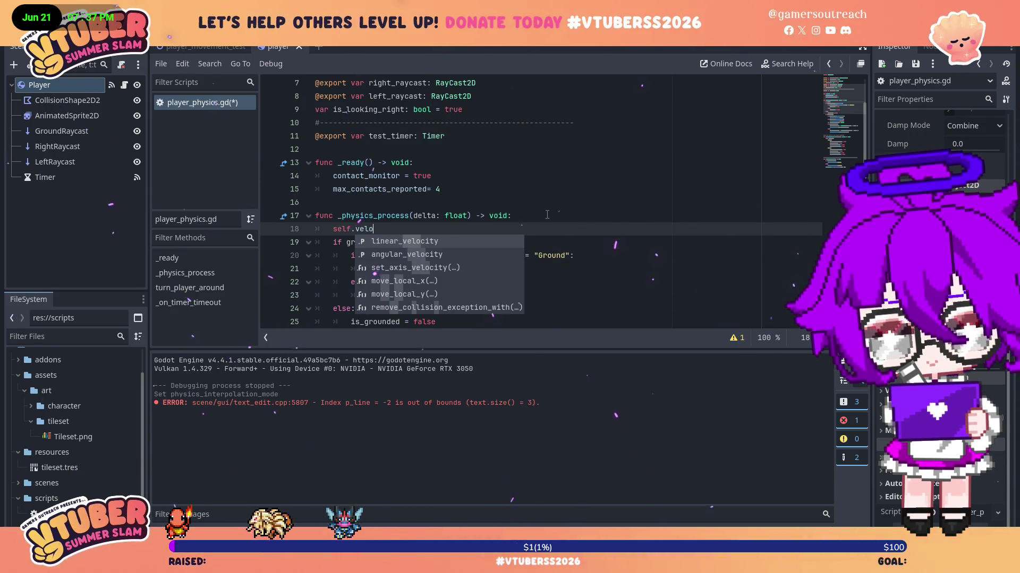
{"action": "key", "text": "BackSpace"}
{"action": "key", "text": "BackSpace"}
{"action": "key", "text": "BackSpace"}
{"action": "type", "text": "gra"}
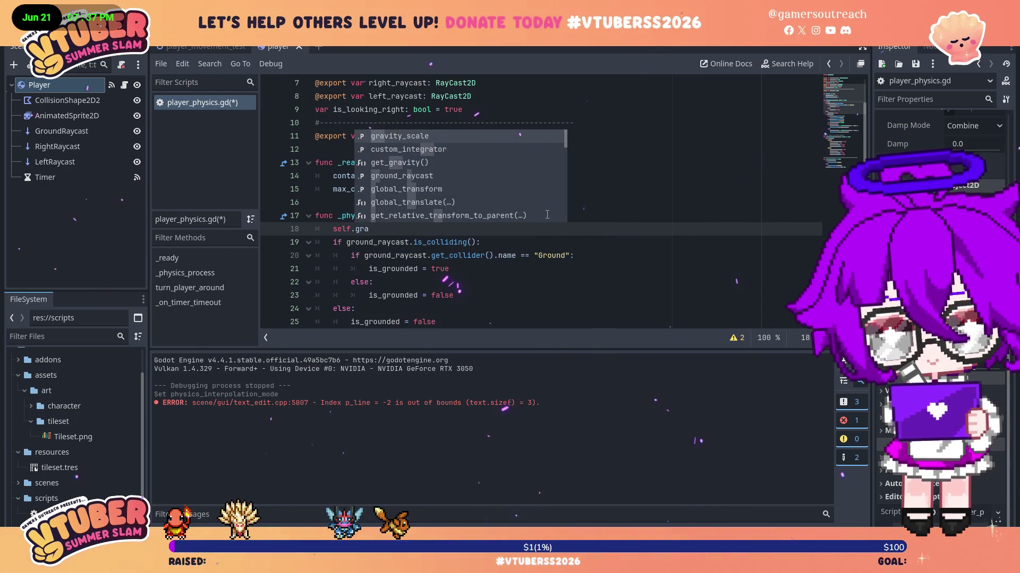
{"action": "left_click", "coordinate": [428, 159]}
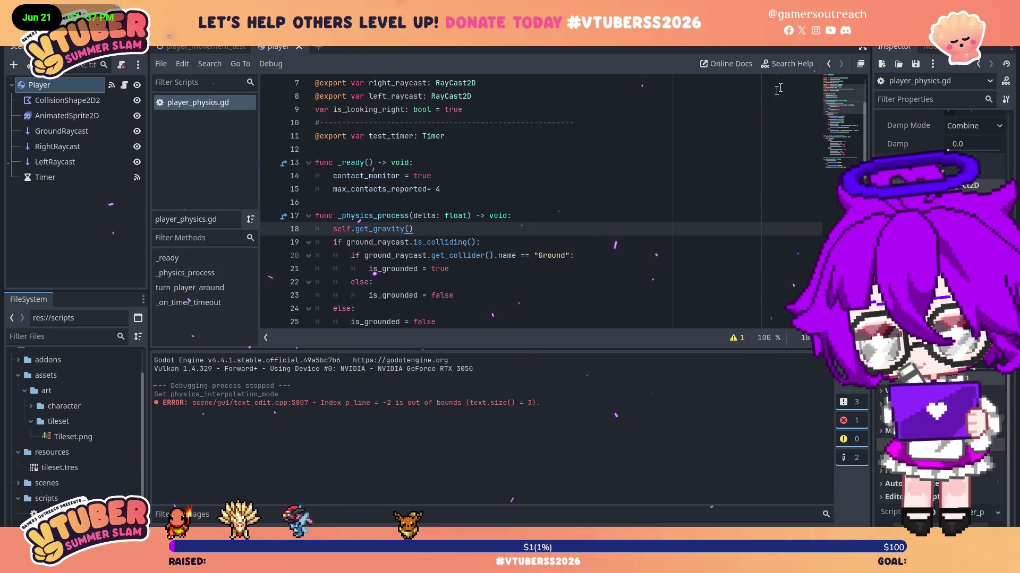
{"action": "key", "text": "F5"}
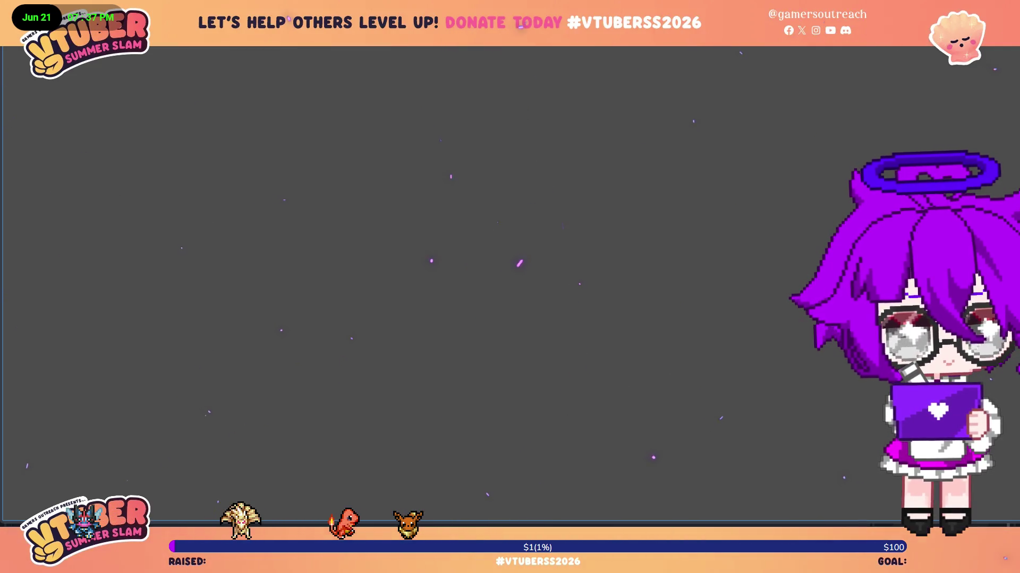
{"action": "key", "text": "F8"}
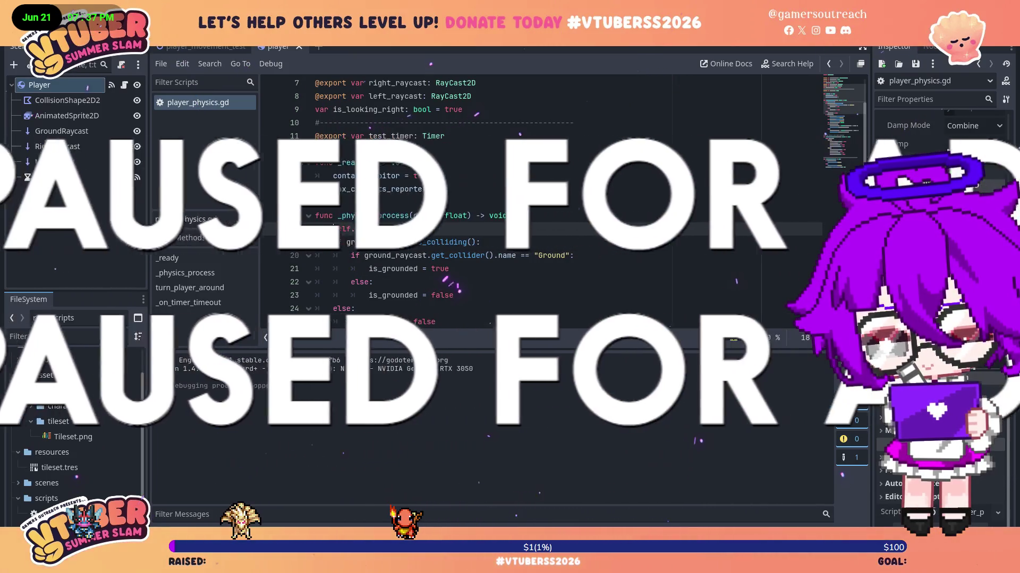
Wrap the call in print(), save player_physics.gd, and run the game to log gravity
{"action": "type", "text": "prin"}
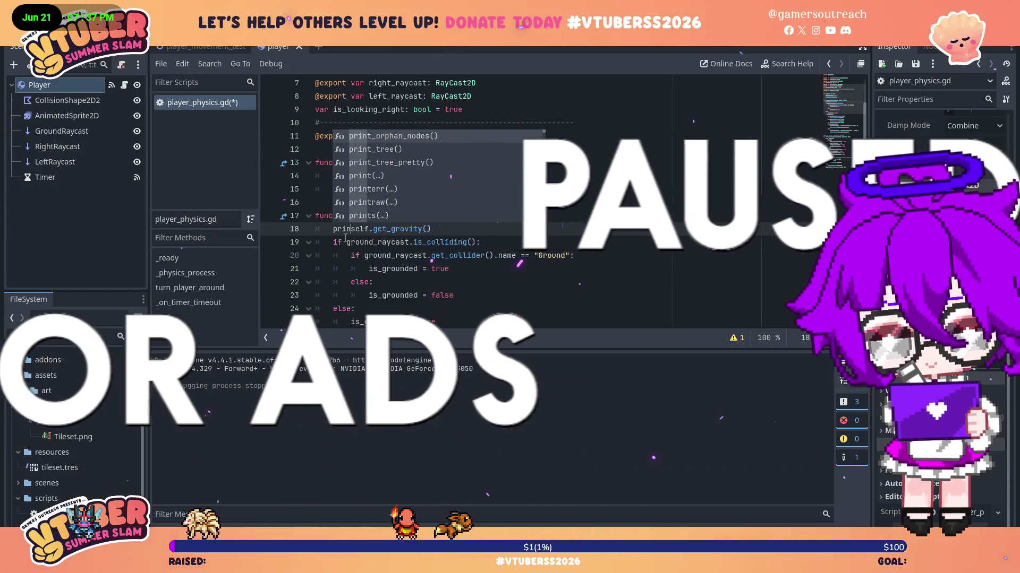
{"action": "type", "text": "t("}
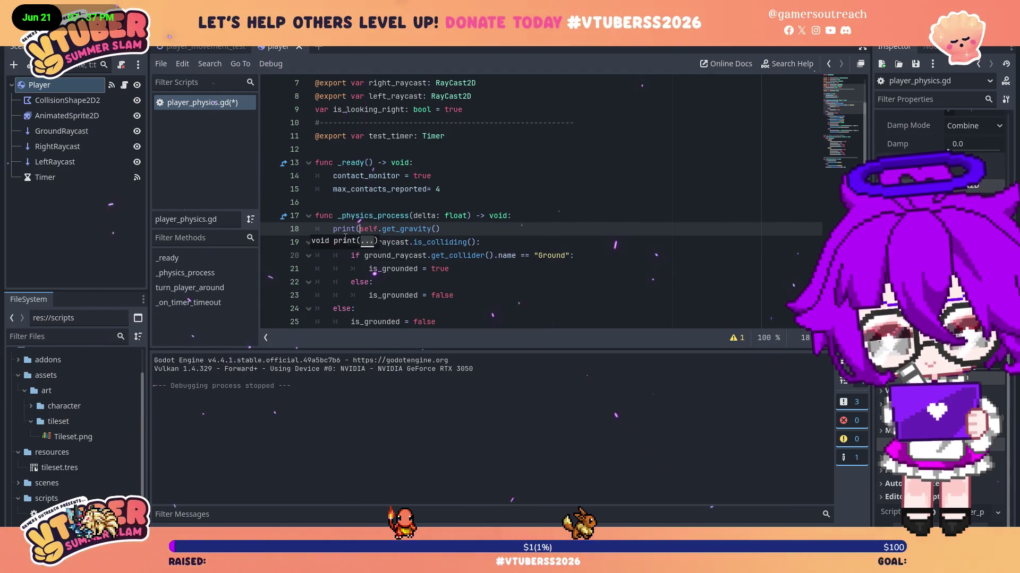
{"action": "type", "text": ")"}
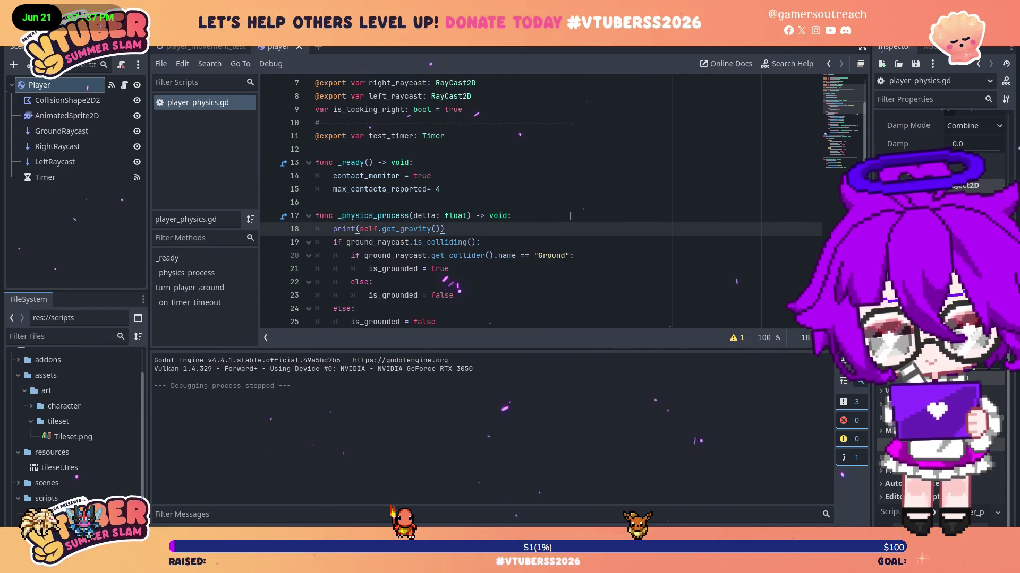
{"action": "key", "text": "ctrl+s"}
{"action": "key", "text": "F5"}
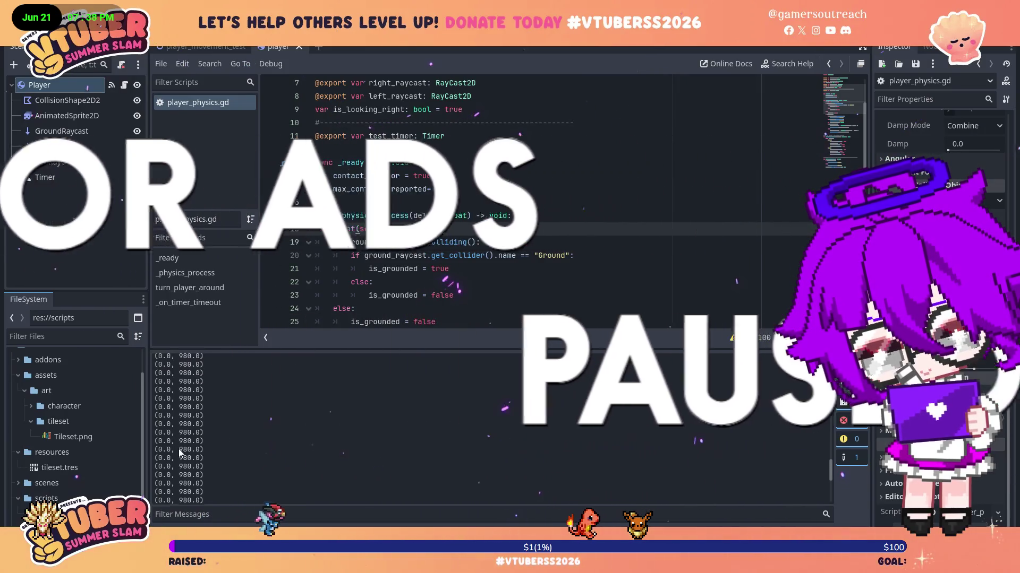
{"action": "key", "text": "F5"}
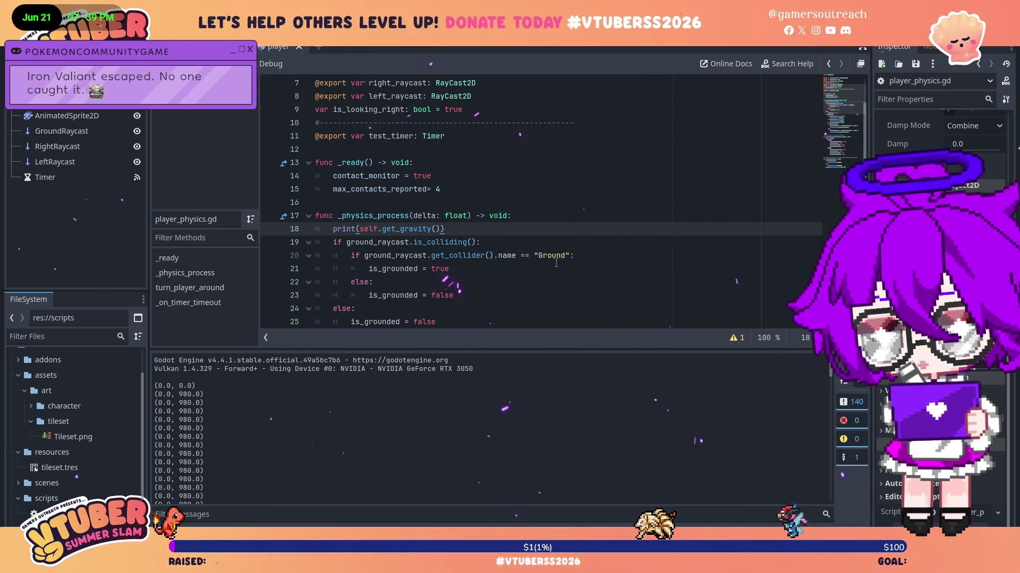
Place the cursor at the end of the Ground collider check line in player_physics.gd
{"action": "left_click", "coordinate": [600, 258]}
Add an empty line 21 above is_grounded = true and highlight get_gravity on line 18
{"action": "key", "text": "Return"}
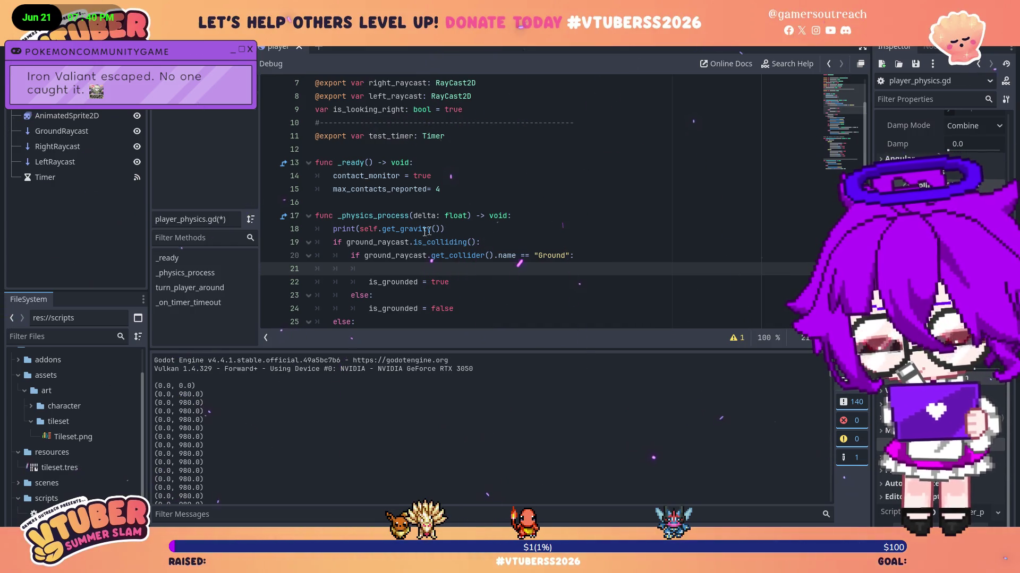
{"action": "left_click_drag", "start_coordinate": [382, 229], "coordinate": [430, 229]}
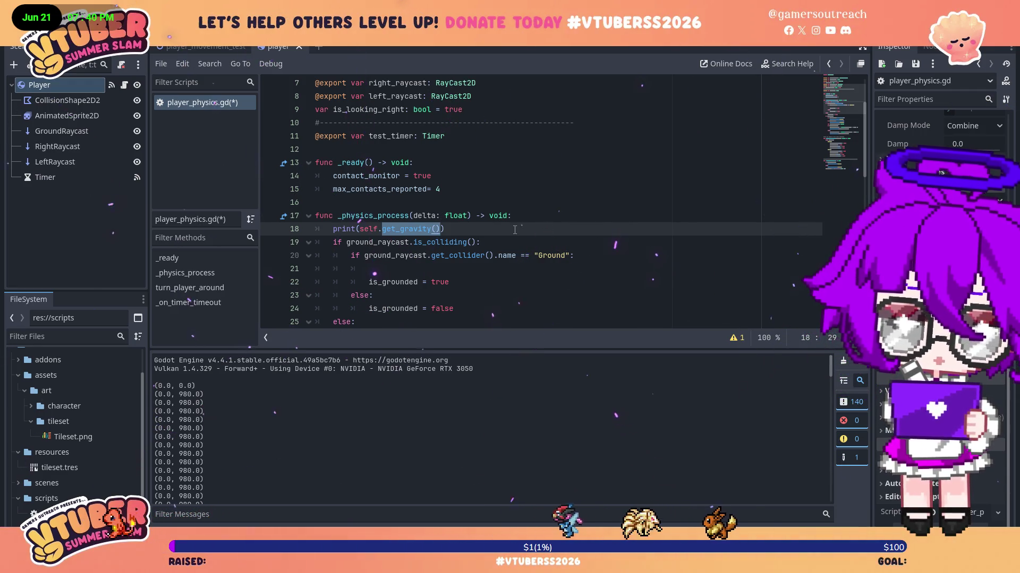
{"action": "scroll", "coordinate": [505, 217], "scroll_direction": "down", "scroll_amount": 3}
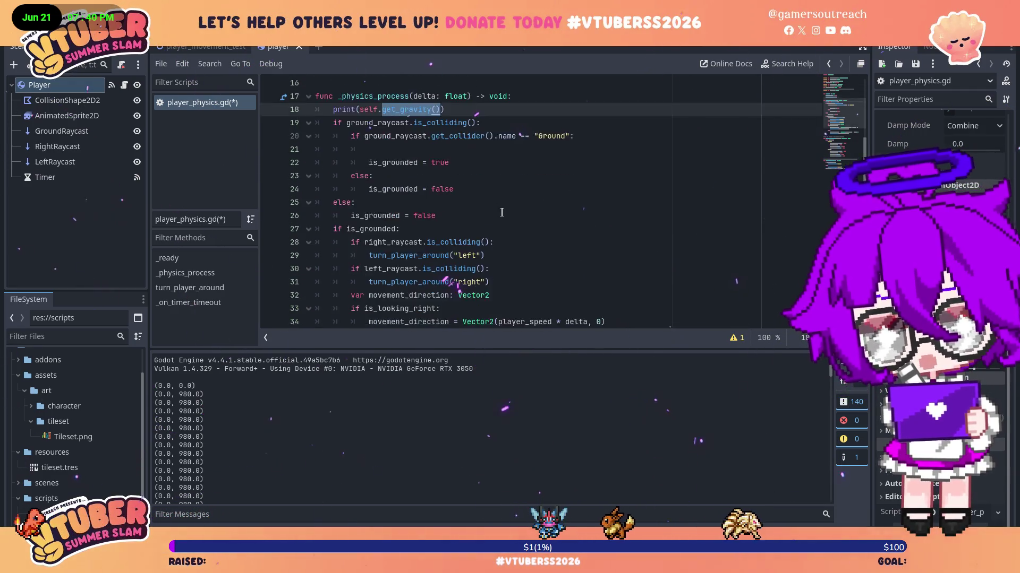
{"action": "scroll", "coordinate": [515, 210], "scroll_direction": "down", "scroll_amount": 1}
{"action": "scroll", "coordinate": [531, 206], "scroll_direction": "down", "scroll_amount": 2}
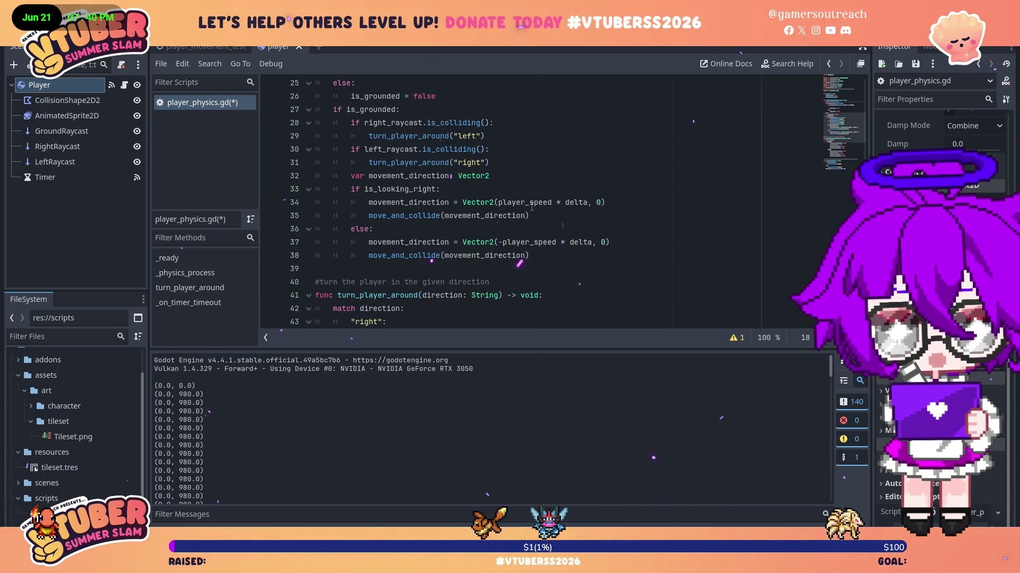
{"action": "scroll", "coordinate": [611, 240], "scroll_direction": "down", "scroll_amount": 2}
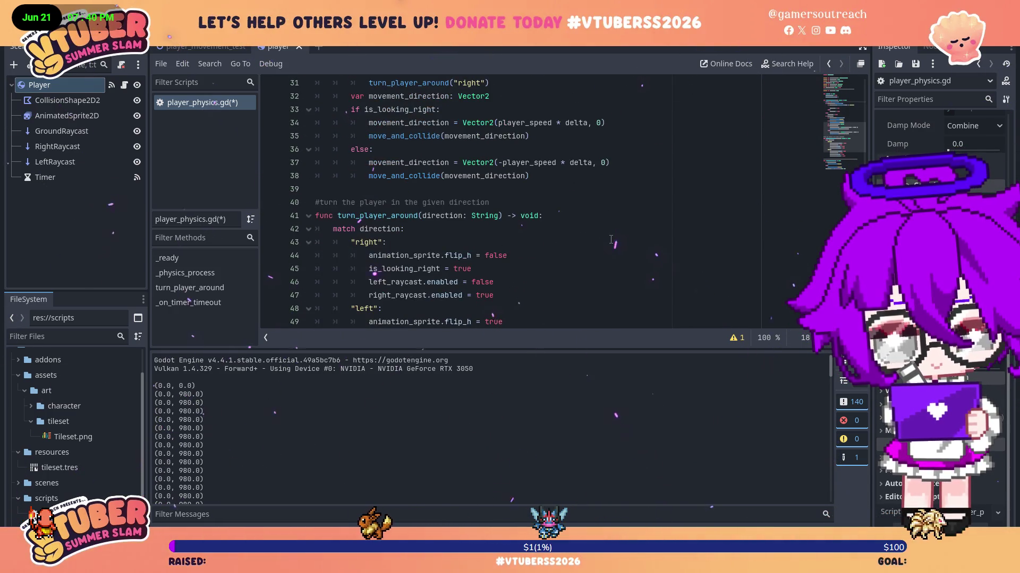
{"action": "scroll", "coordinate": [610, 240], "scroll_direction": "down", "scroll_amount": 4}
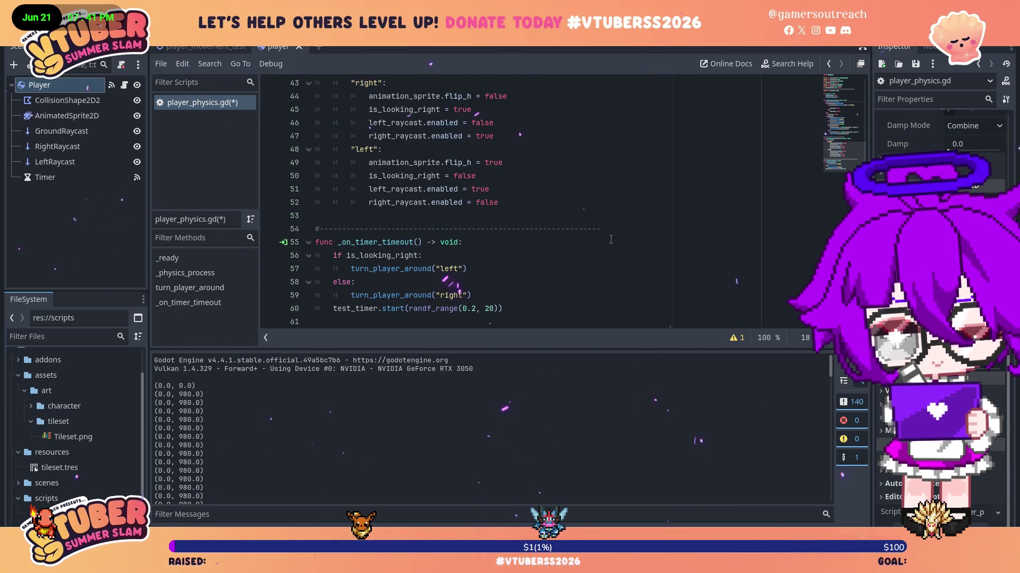
{"action": "scroll", "coordinate": [556, 255], "scroll_direction": "up", "scroll_amount": 11}
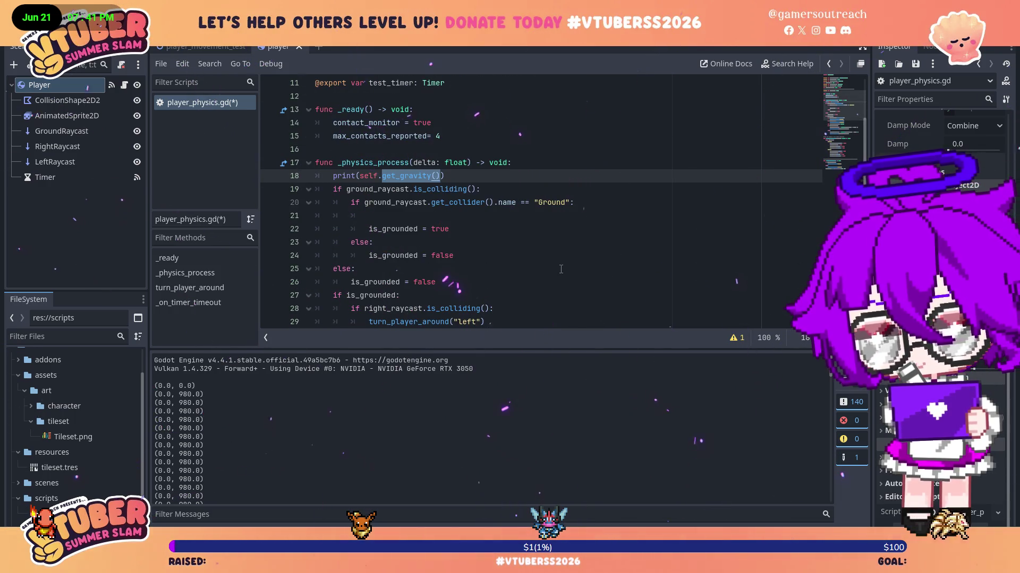
{"action": "scroll", "coordinate": [561, 269], "scroll_direction": "up", "scroll_amount": 3}
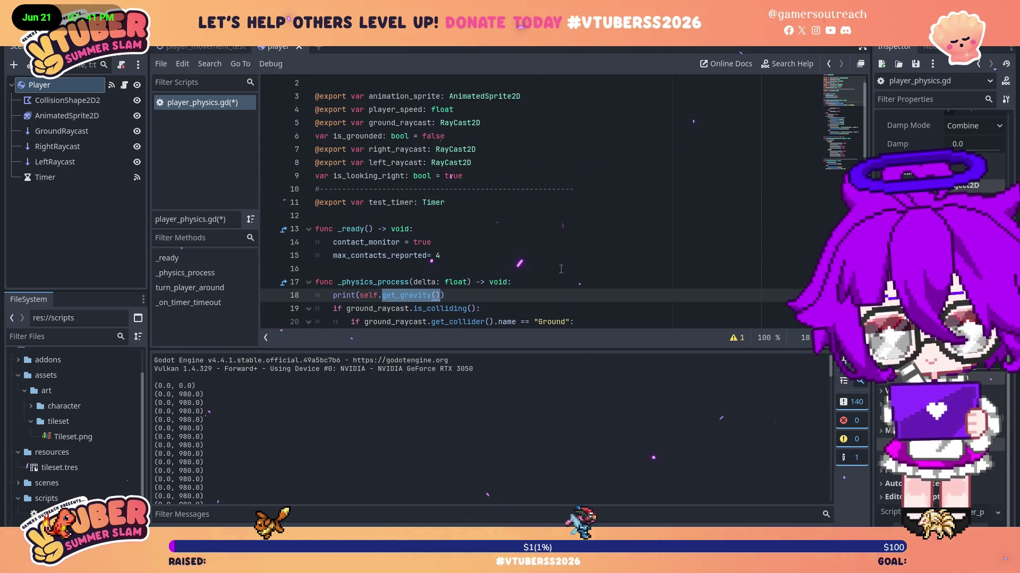
{"action": "scroll", "coordinate": [561, 269], "scroll_direction": "down", "scroll_amount": 2}
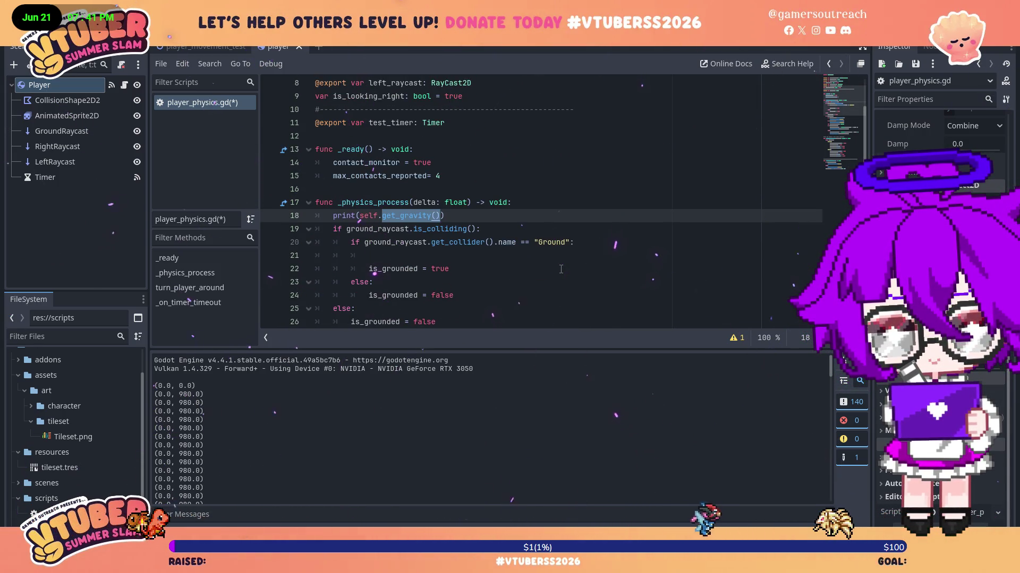
{"action": "scroll", "coordinate": [561, 269], "scroll_direction": "down", "scroll_amount": 4}
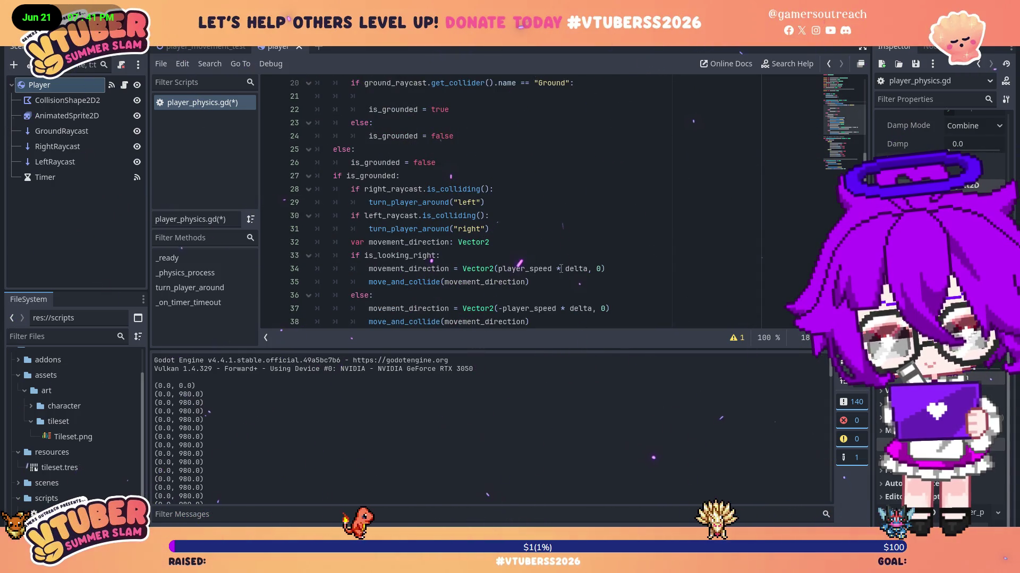
Open the PhysicsBody2D reference for move_and_collide and read through it
{"action": "left_click", "coordinate": [423, 282], "text": "ctrl"}
{"action": "scroll", "coordinate": [438, 229], "scroll_direction": "up", "scroll_amount": 5}
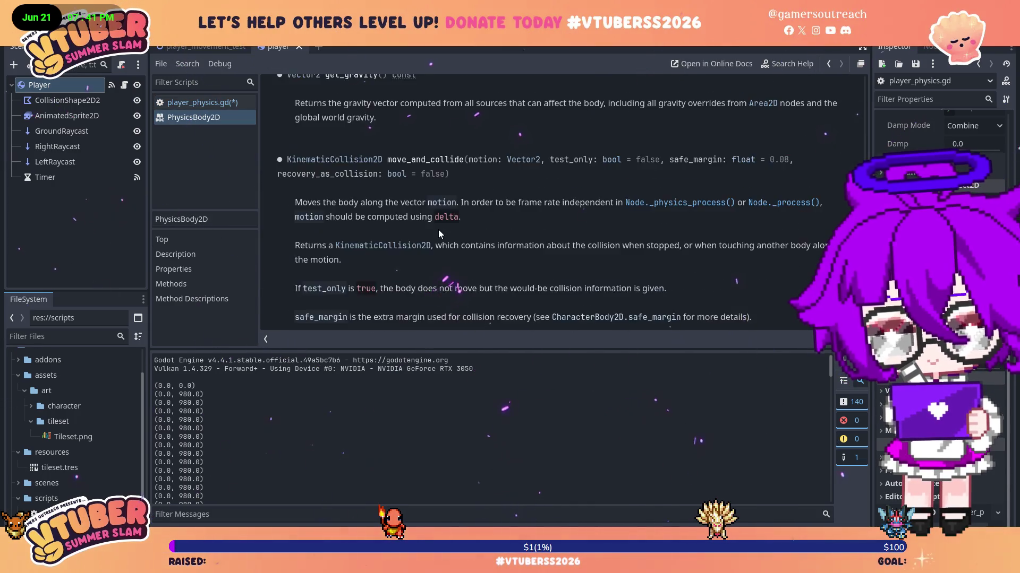
{"action": "scroll", "coordinate": [355, 211], "scroll_direction": "down", "scroll_amount": 8}
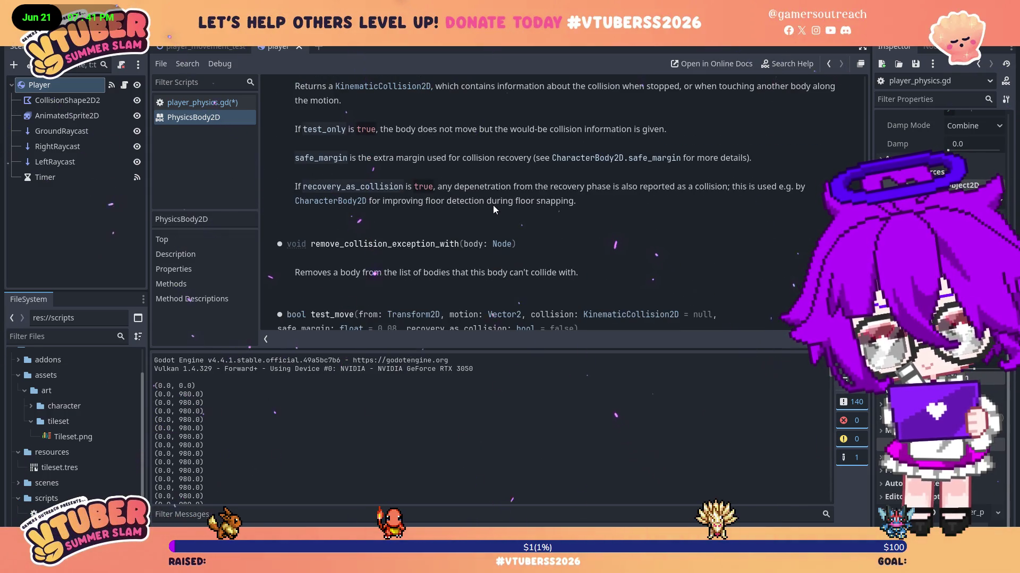
{"action": "scroll", "coordinate": [493, 204], "scroll_direction": "down", "scroll_amount": 5}
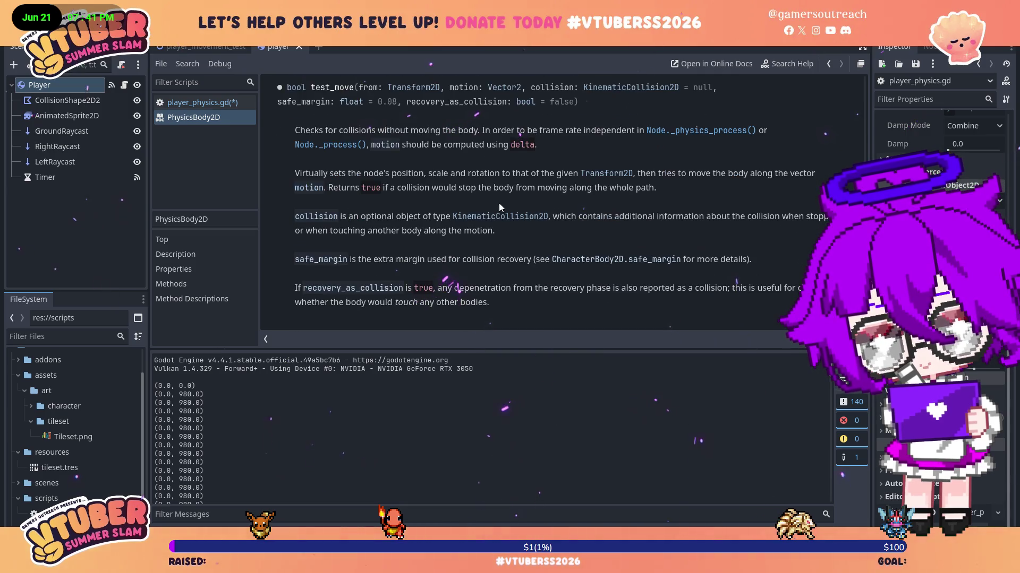
{"action": "scroll", "coordinate": [499, 204], "scroll_direction": "up", "scroll_amount": 15}
{"action": "scroll", "coordinate": [499, 204], "scroll_direction": "up", "scroll_amount": 14}
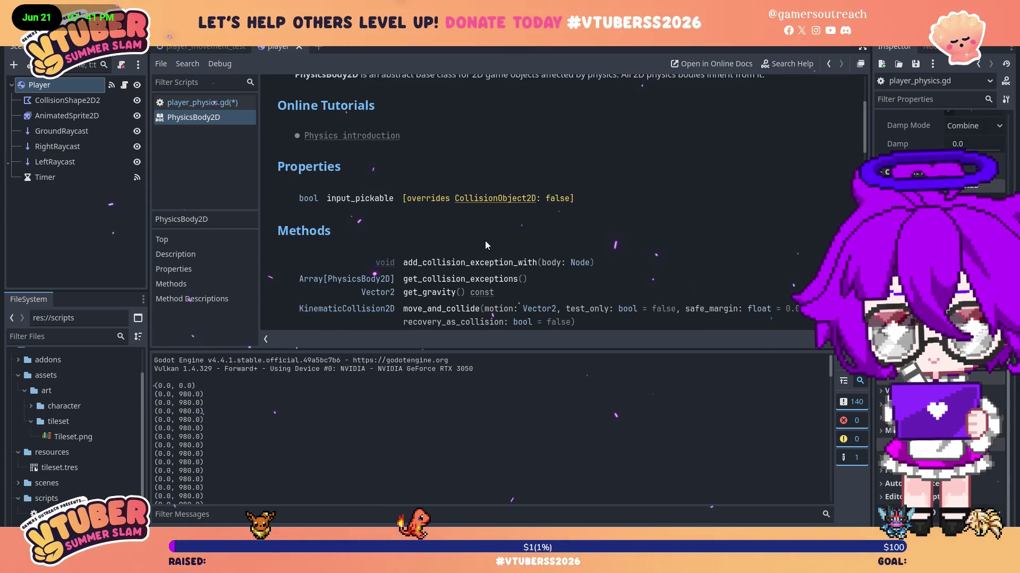
{"action": "scroll", "coordinate": [431, 241], "scroll_direction": "up", "scroll_amount": 5}
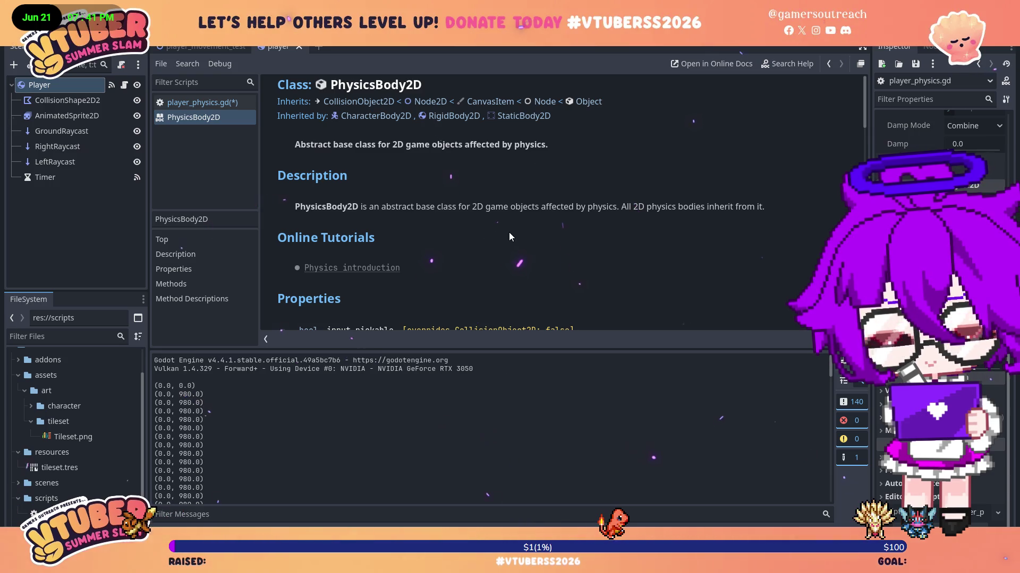
{"action": "scroll", "coordinate": [492, 226], "scroll_direction": "down", "scroll_amount": 4}
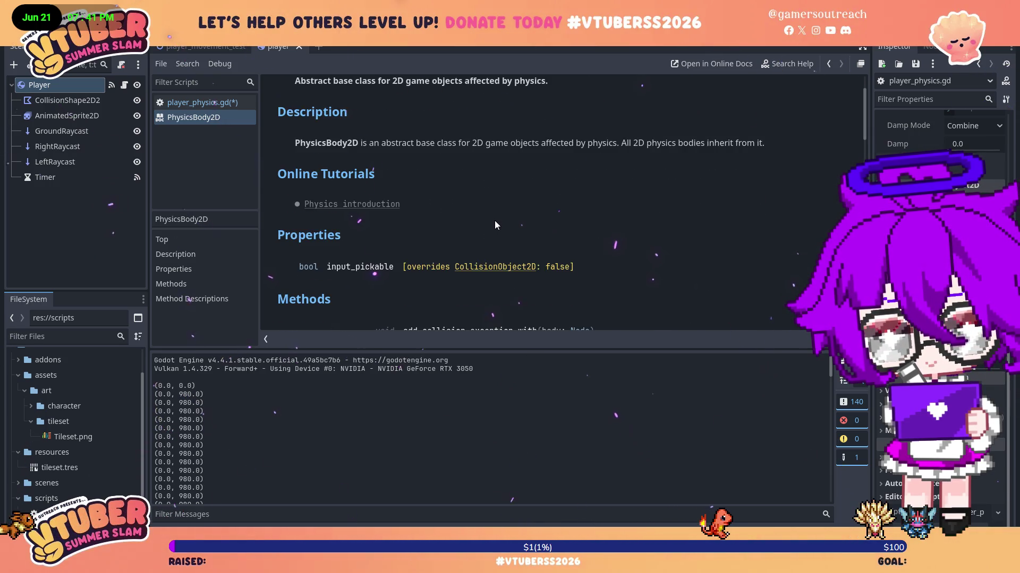
{"action": "scroll", "coordinate": [650, 226], "scroll_direction": "down", "scroll_amount": 2}
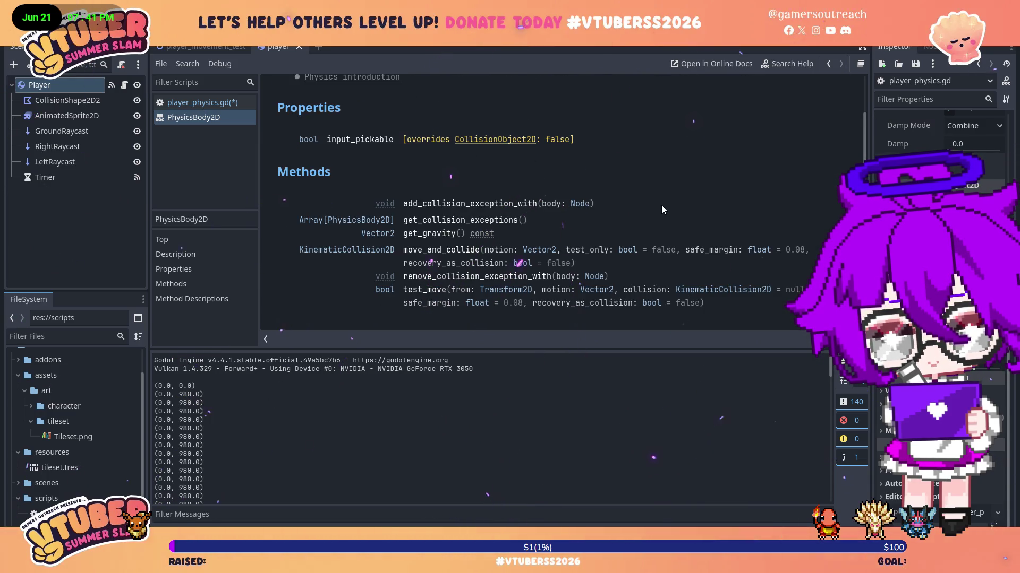
{"action": "scroll", "coordinate": [662, 210], "scroll_direction": "down", "scroll_amount": 4}
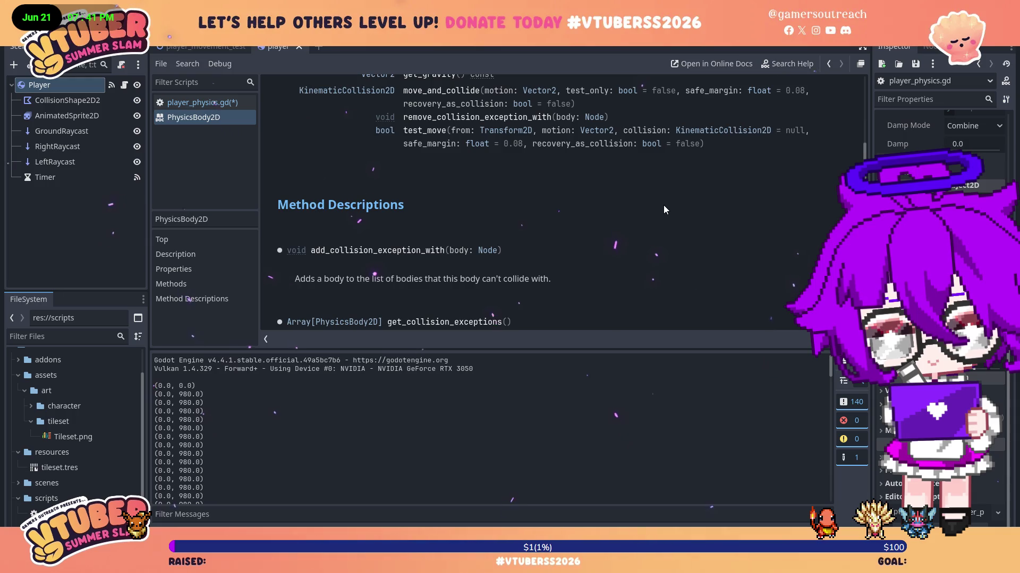
{"action": "scroll", "coordinate": [663, 205], "scroll_direction": "up", "scroll_amount": 11}
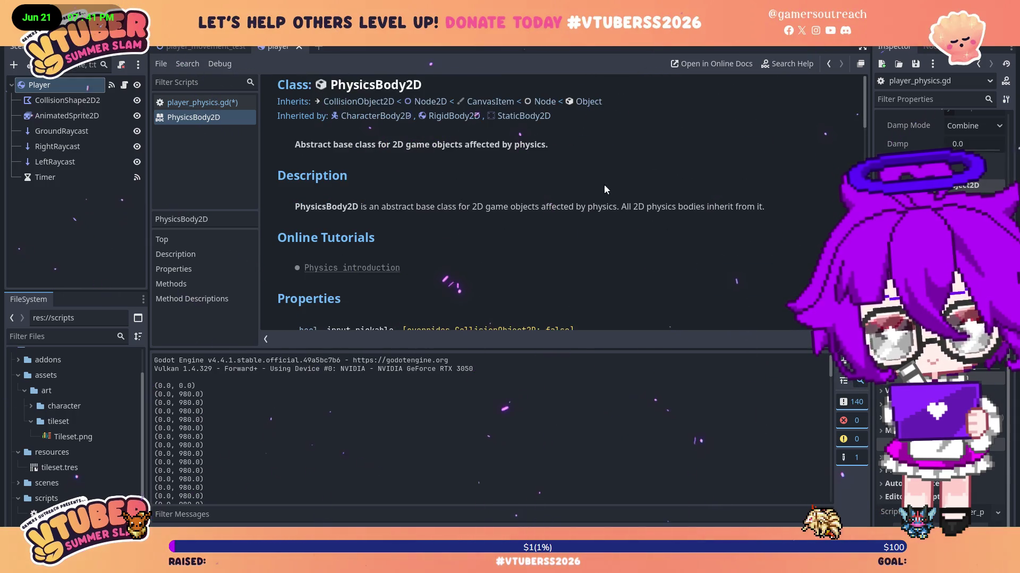
Read gravity_scale on the RigidBody2D reference page, then return to player_physics.gd
{"action": "left_click", "coordinate": [442, 123]}
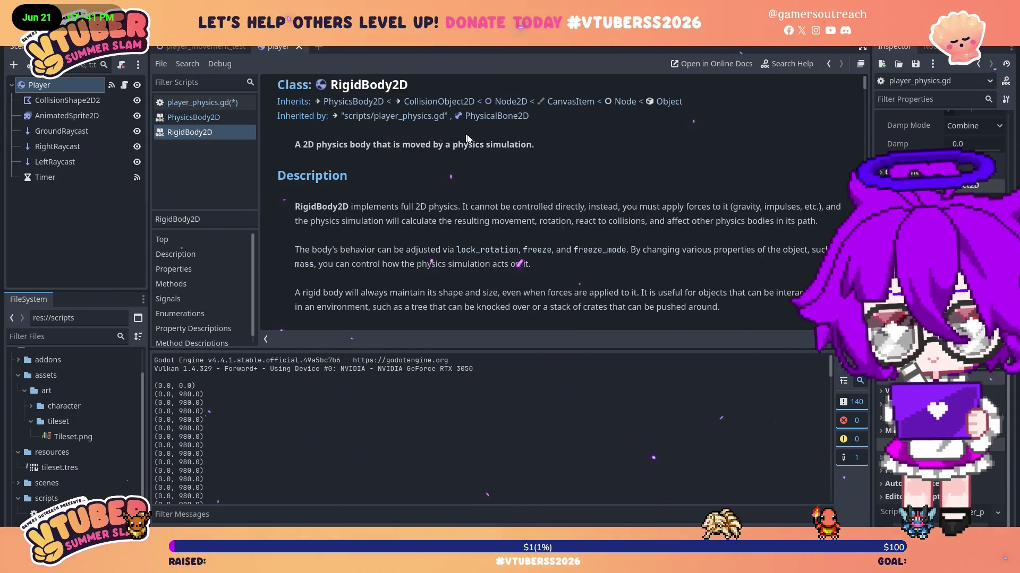
{"action": "scroll", "coordinate": [550, 200], "scroll_direction": "down", "scroll_amount": 5}
{"action": "scroll", "coordinate": [550, 196], "scroll_direction": "down", "scroll_amount": 3}
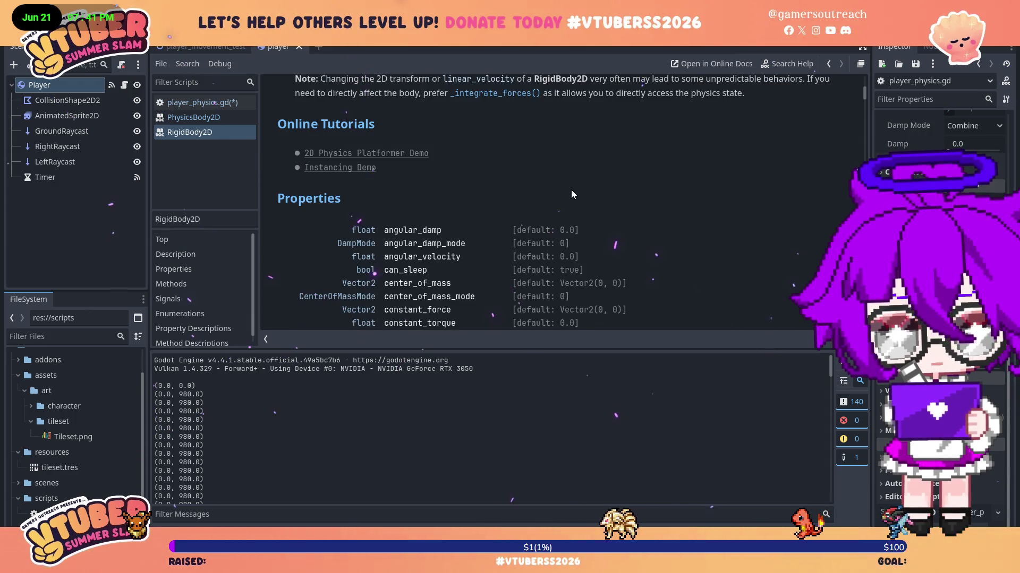
{"action": "scroll", "coordinate": [572, 190], "scroll_direction": "down", "scroll_amount": 2}
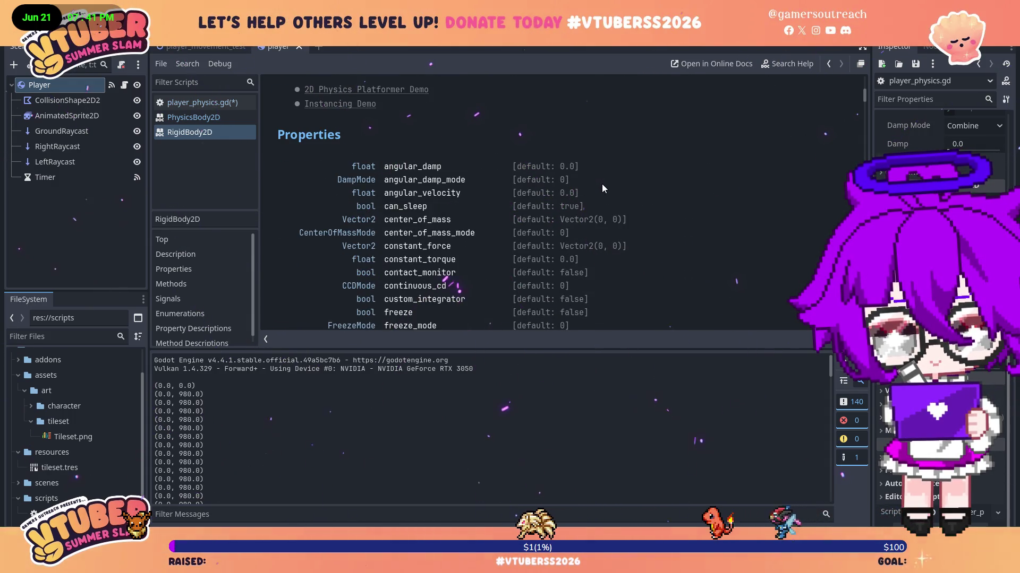
{"action": "scroll", "coordinate": [603, 185], "scroll_direction": "down", "scroll_amount": 1}
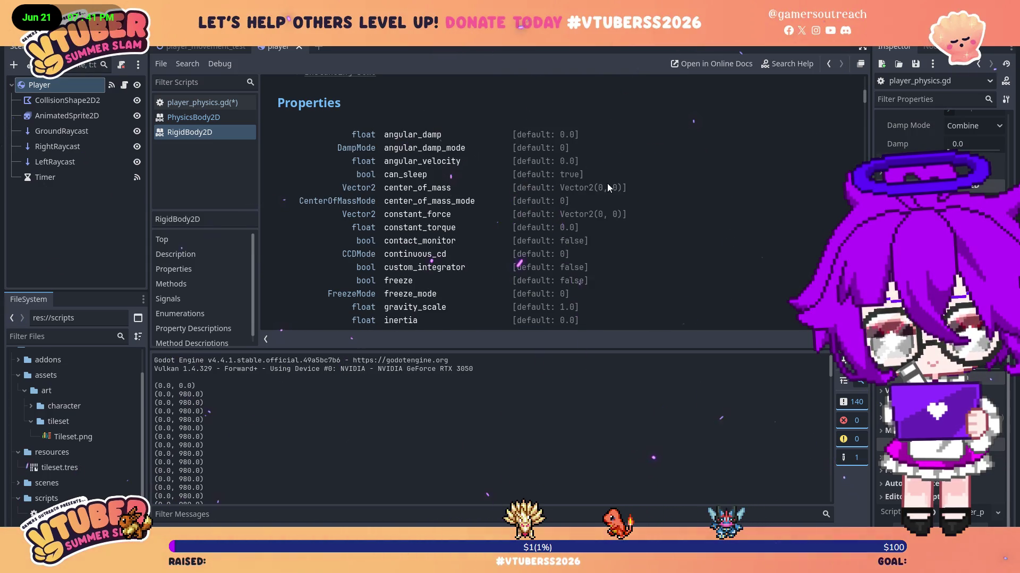
{"action": "left_click", "coordinate": [202, 102]}
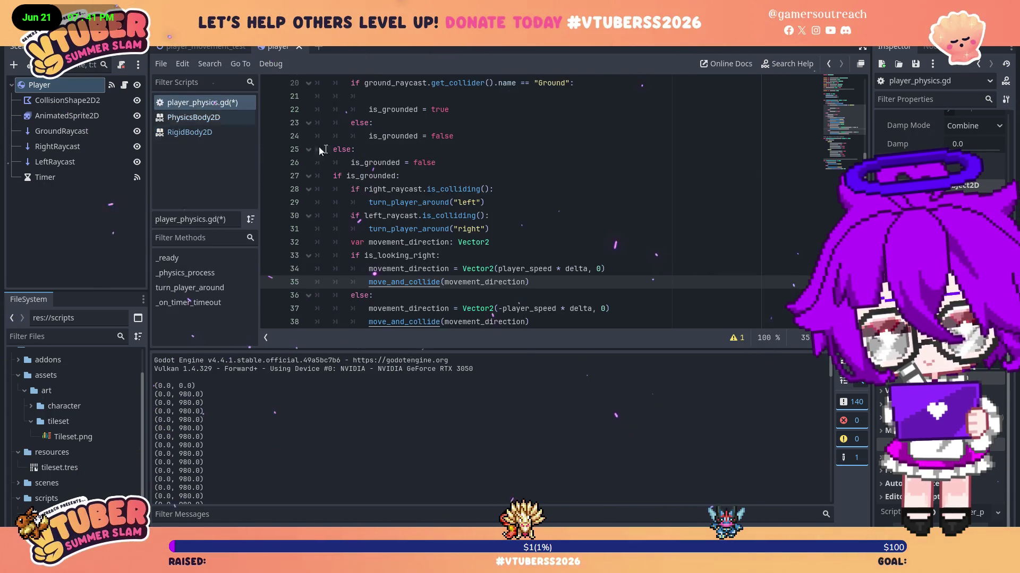
Add gravity_scale = 0 under the Ground check on line 21
{"action": "scroll", "coordinate": [634, 250], "scroll_direction": "up", "scroll_amount": 1}
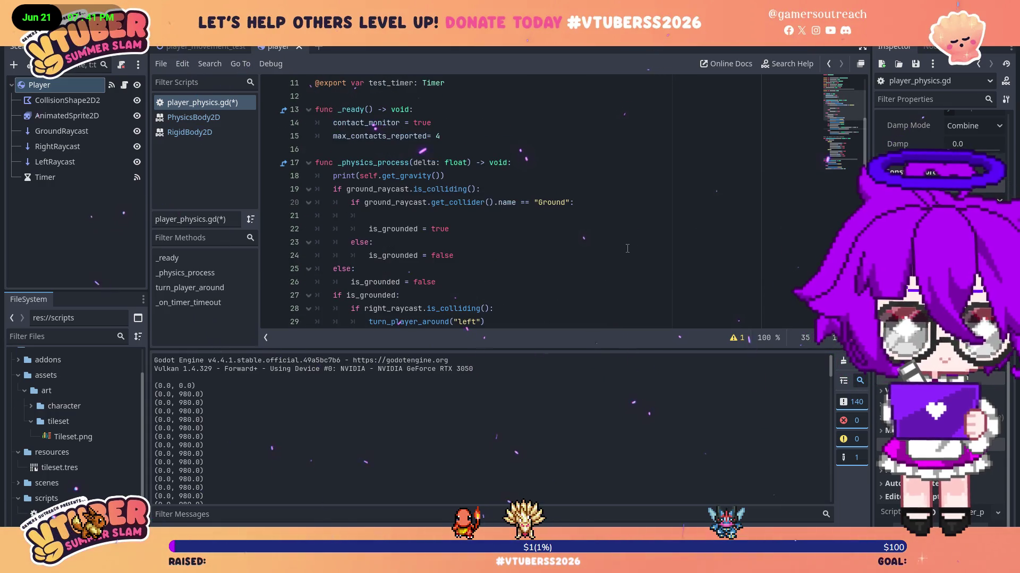
{"action": "left_click", "coordinate": [476, 217]}
{"action": "left_click", "coordinate": [473, 242]}
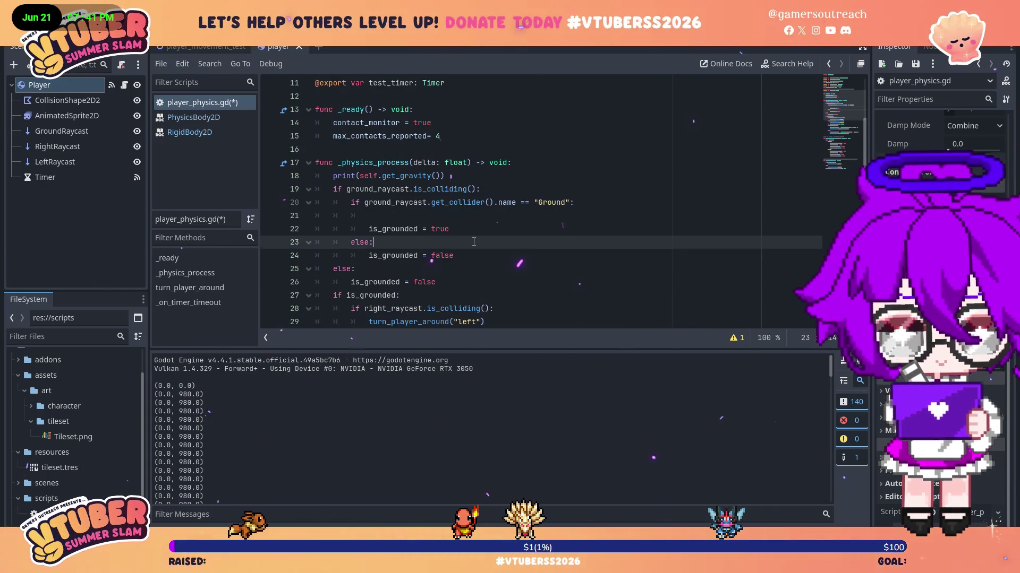
{"action": "key", "text": "Return"}
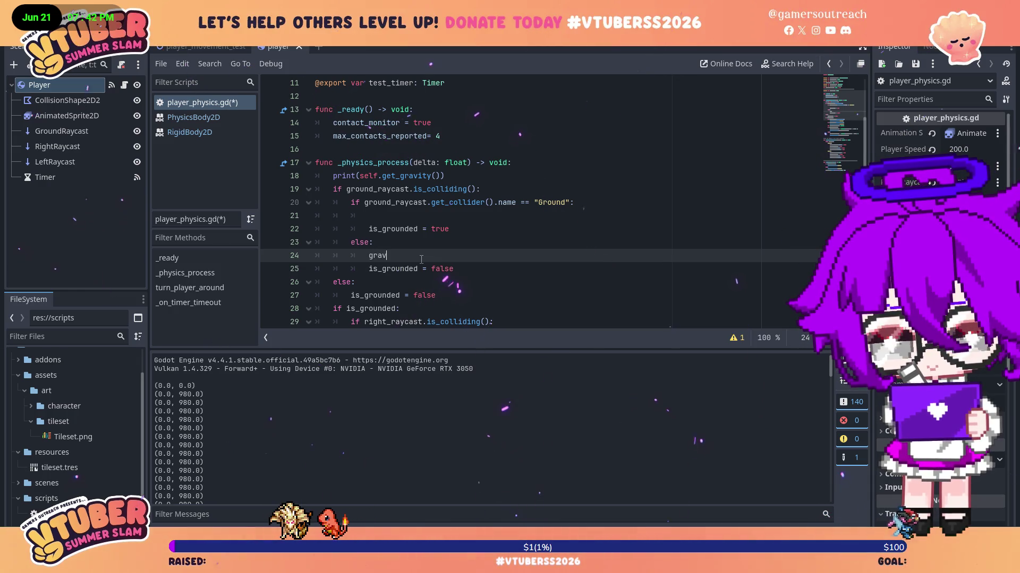
{"action": "key", "text": "ctrl+space"}
{"action": "key", "text": "Return"}
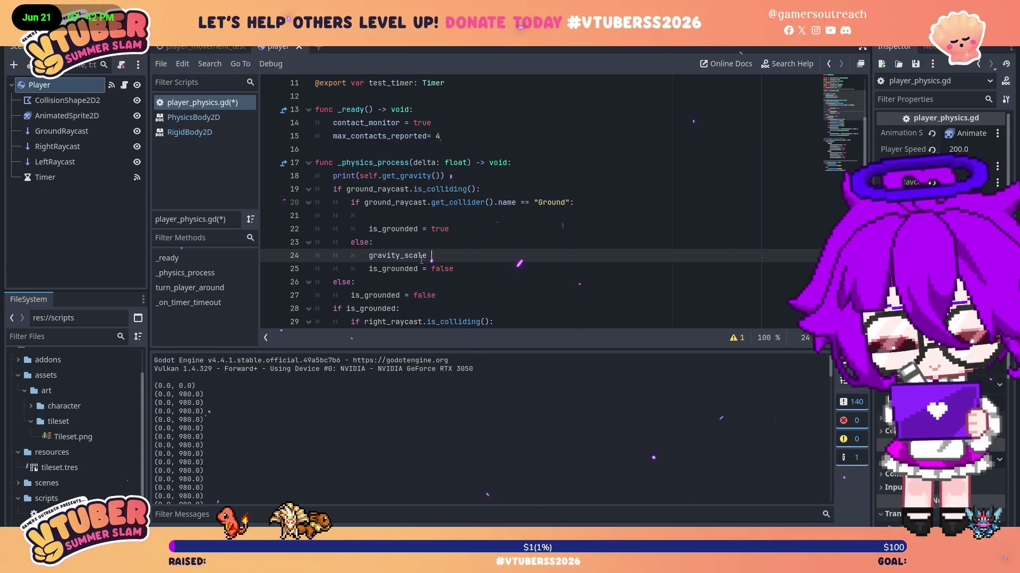
{"action": "type", "text": "0"}
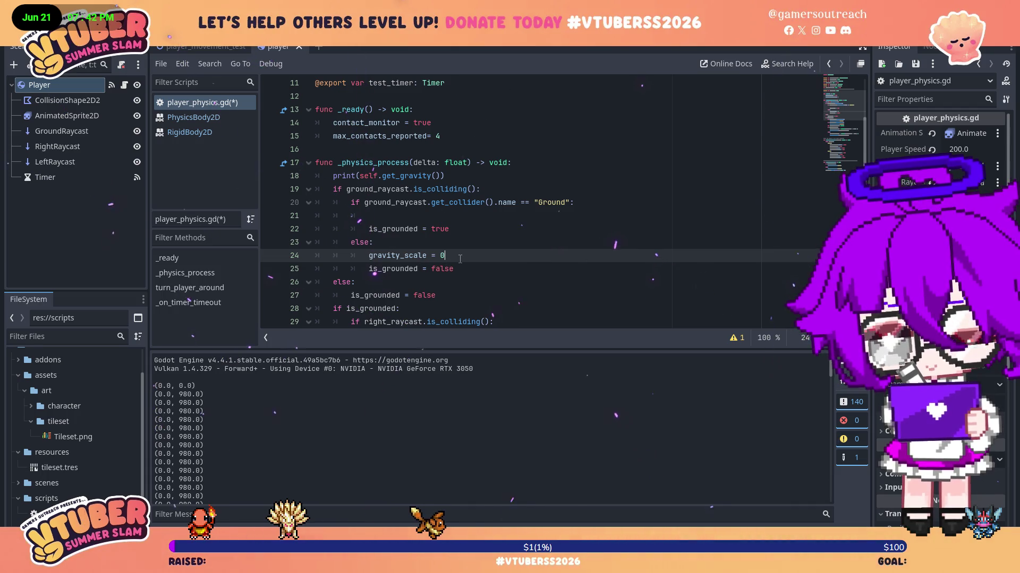
{"action": "left_click_drag", "start_coordinate": [399, 232], "coordinate": [401, 217]}
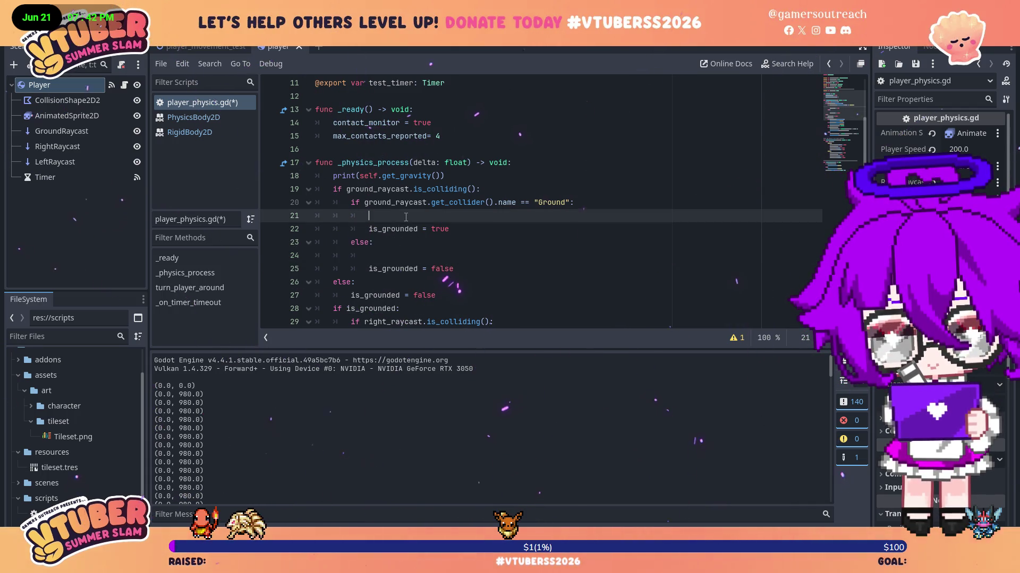
{"action": "left_click", "coordinate": [408, 252]}
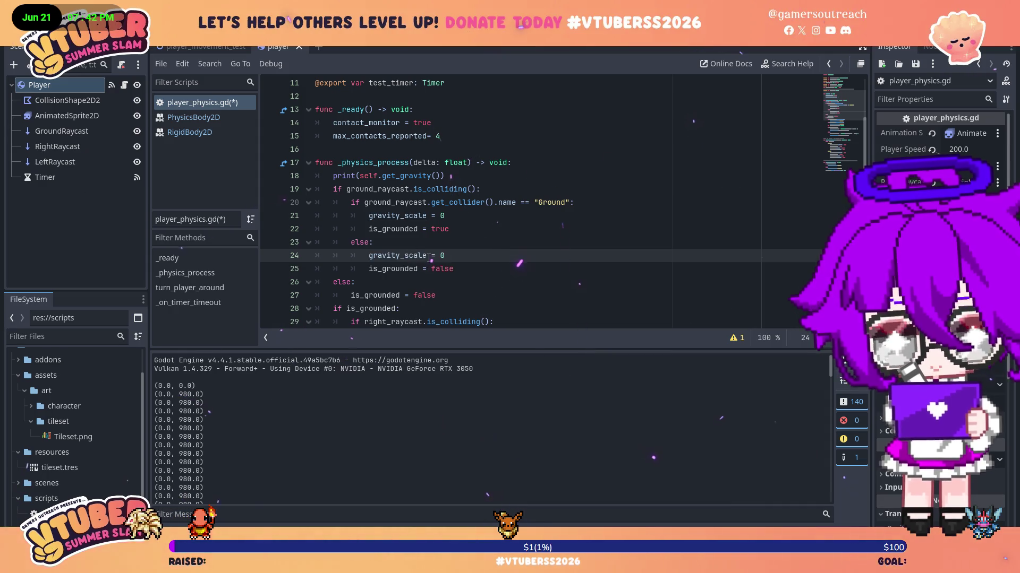
Move gravity_scale = 1 under the outer else for when nothing is hit
{"action": "left_click_drag", "start_coordinate": [449, 257], "coordinate": [368, 256]}
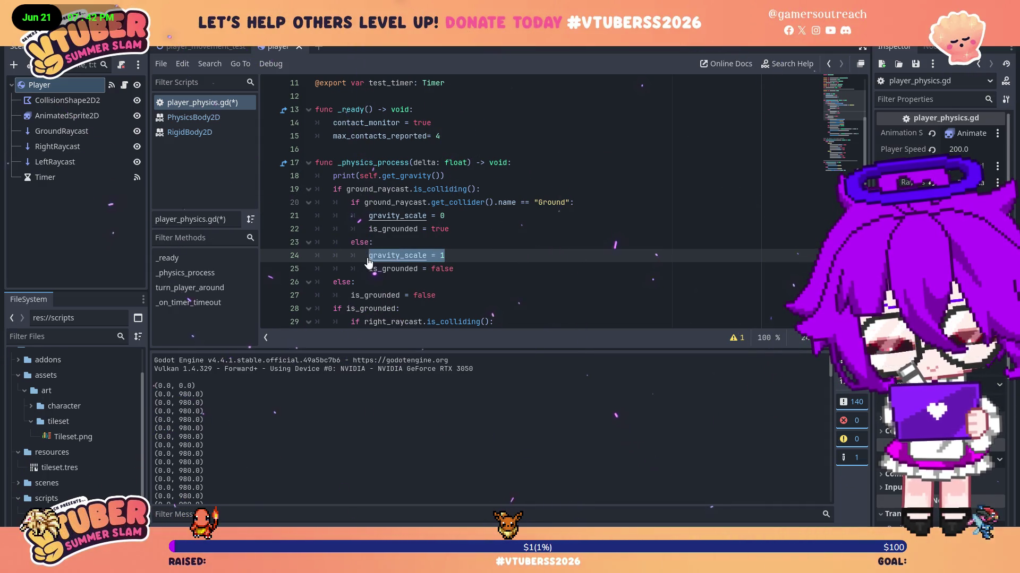
{"action": "key", "text": "BackSpace"}
{"action": "left_click", "coordinate": [382, 281]}
{"action": "key", "text": "Return"}
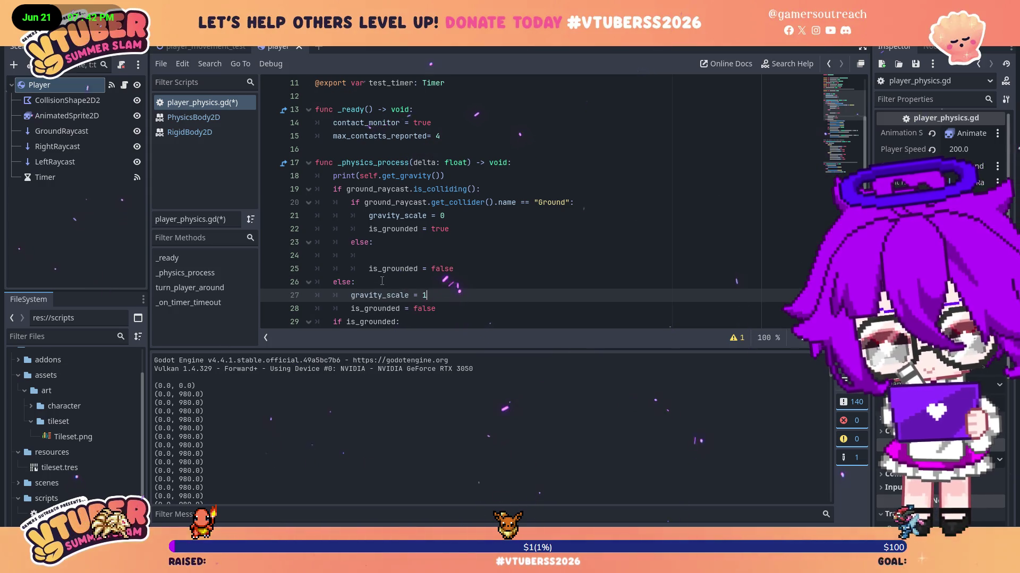
Save player_physics.gd and run the game with F5
{"action": "key", "text": "ctrl+s"}
{"action": "scroll", "coordinate": [770, 80], "scroll_direction": "down", "scroll_amount": 3}
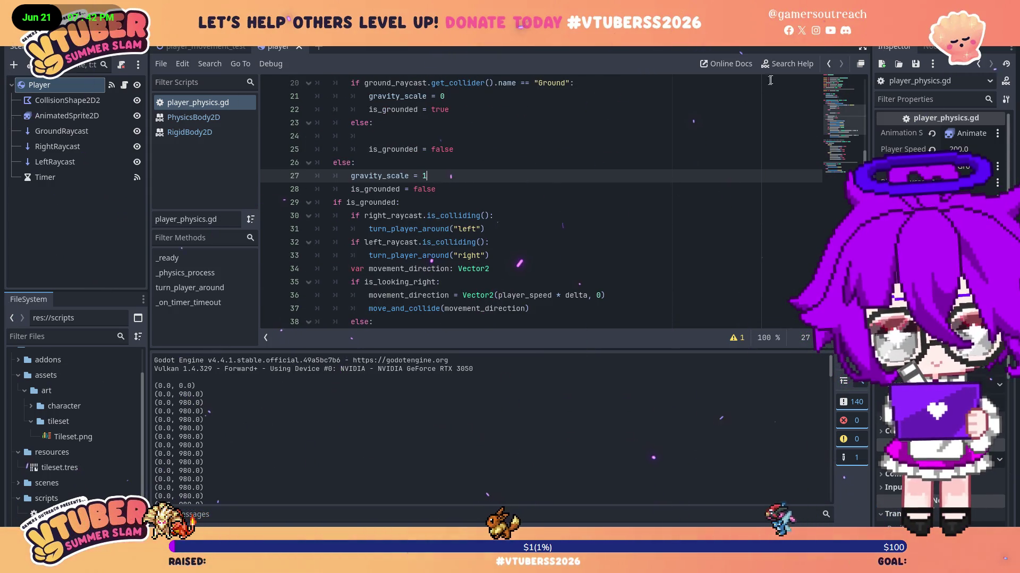
{"action": "key", "text": "F5"}
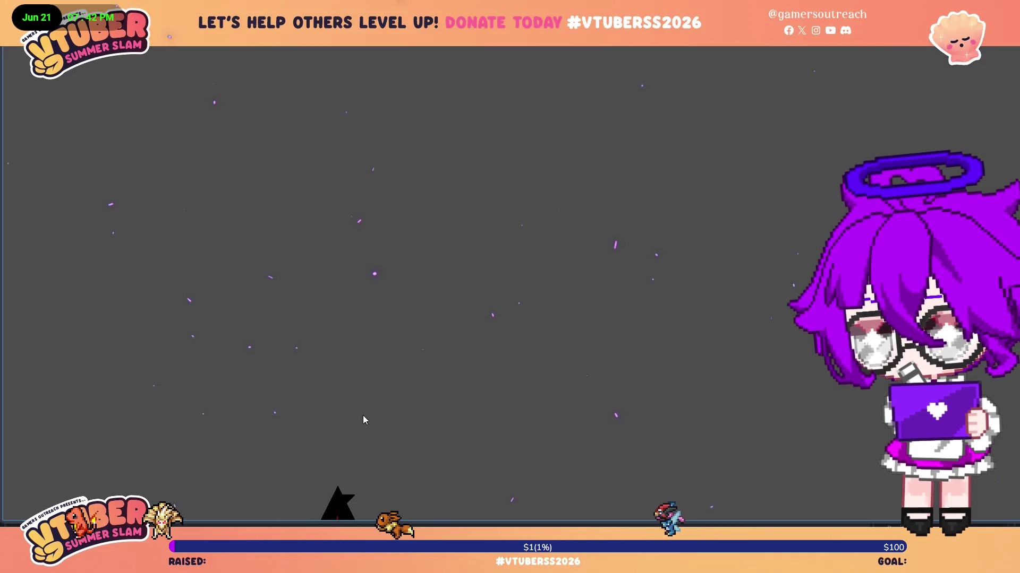
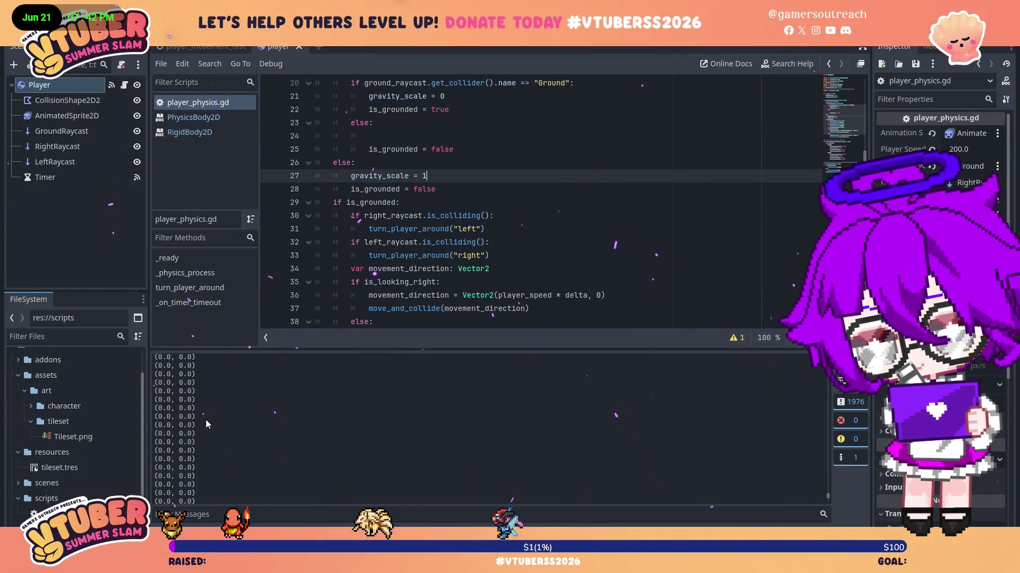
Delete the print(self.get_gravity()) line and its blank line, then save player_physics.gd
{"action": "scroll", "coordinate": [416, 305], "scroll_direction": "up", "scroll_amount": 2}
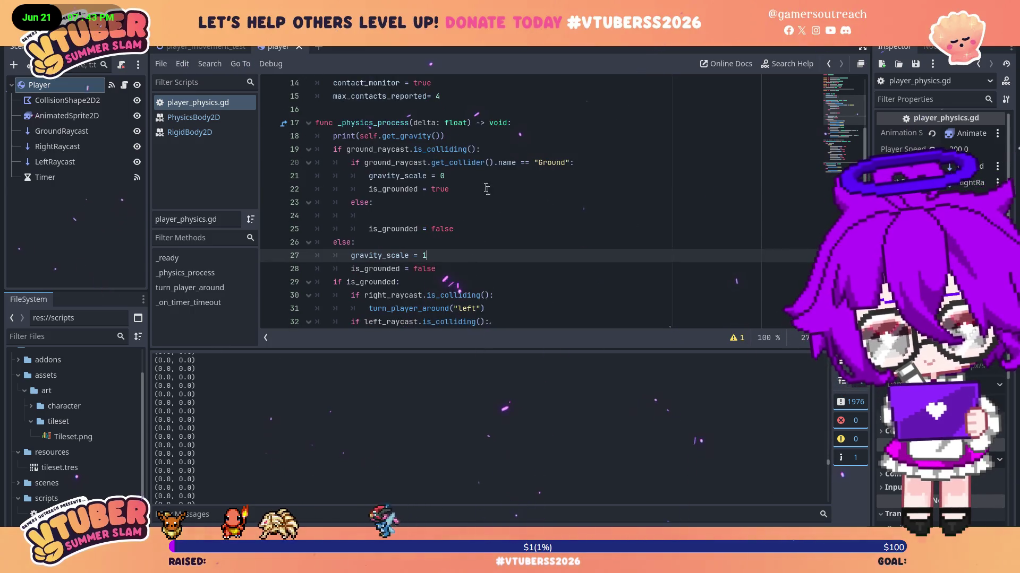
{"action": "left_click", "coordinate": [441, 136]}
{"action": "key", "text": "BackSpace"}
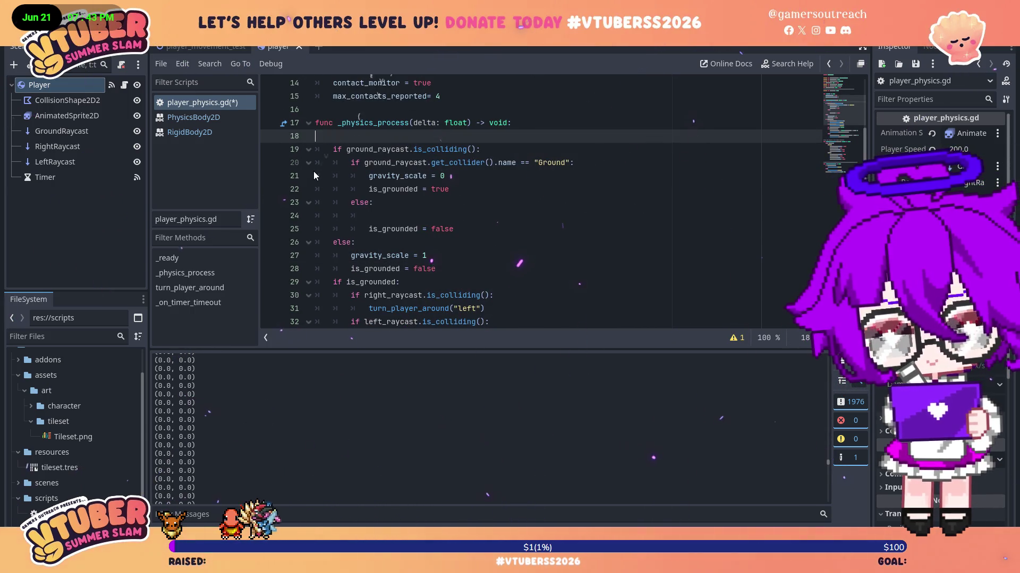
{"action": "key", "text": "BackSpace"}
{"action": "key", "text": "ctrl+s"}
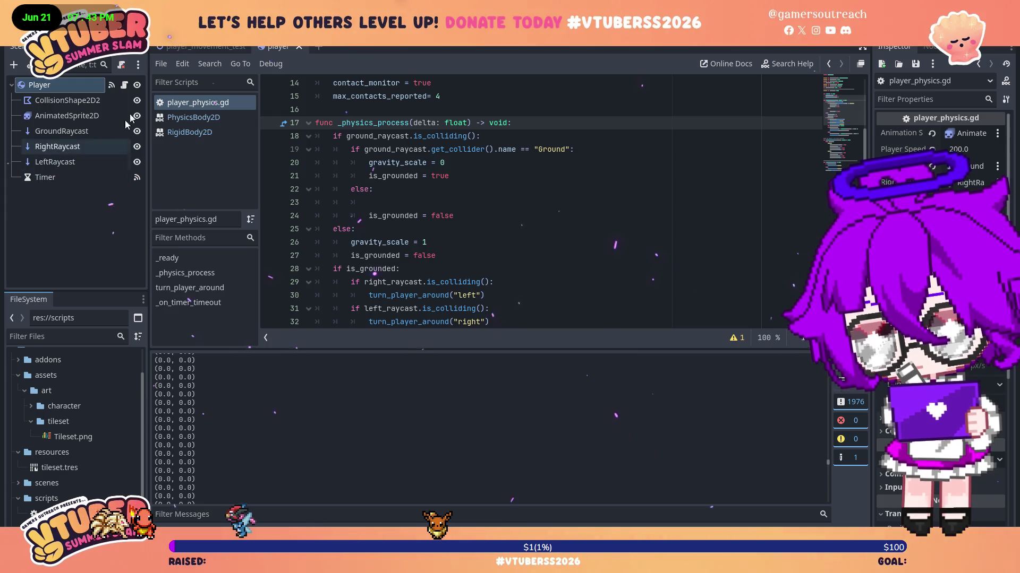
Switch to the player_movement_test scene and select the Ground tile layer
{"action": "left_click", "coordinate": [205, 47]}
{"action": "left_click", "coordinate": [76, 99]}
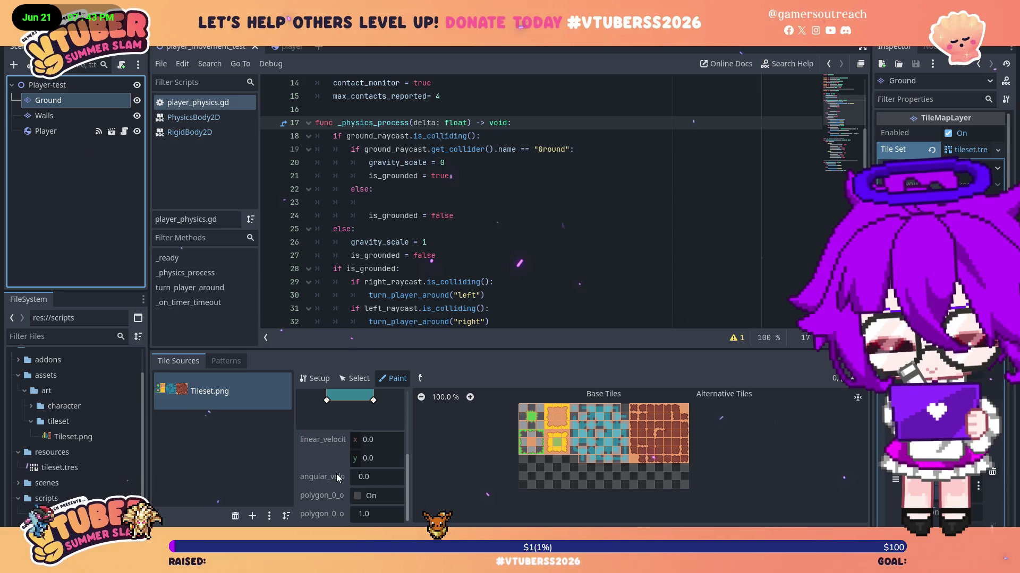
{"action": "scroll", "coordinate": [336, 474], "scroll_direction": "up", "scroll_amount": 3}
{"action": "scroll", "coordinate": [335, 474], "scroll_direction": "up", "scroll_amount": 2}
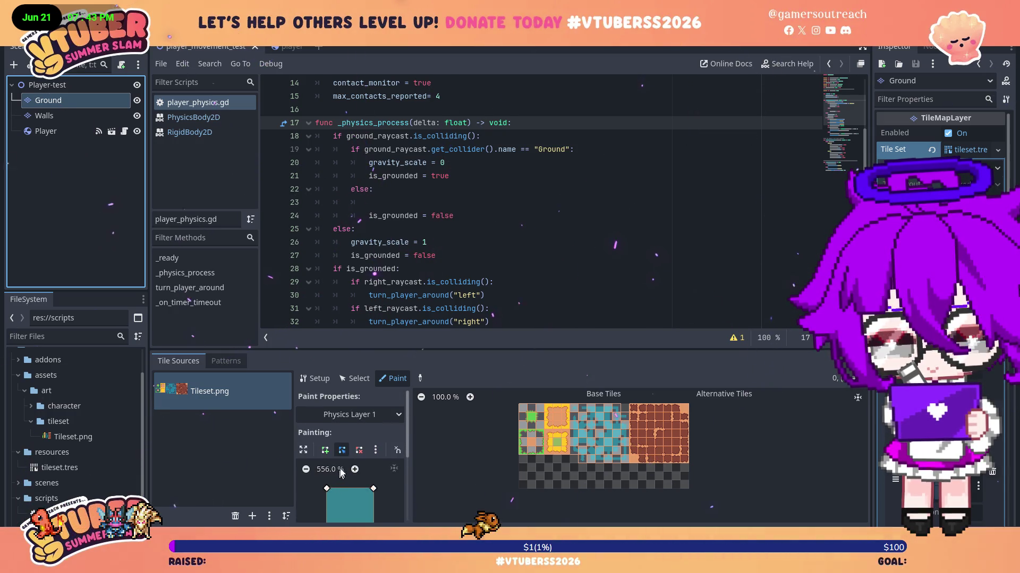
Set the tile Paint Properties to Physics Layer 0 and switch the tile editor to Select
{"action": "left_click", "coordinate": [372, 414]}
{"action": "left_click", "coordinate": [341, 475]}
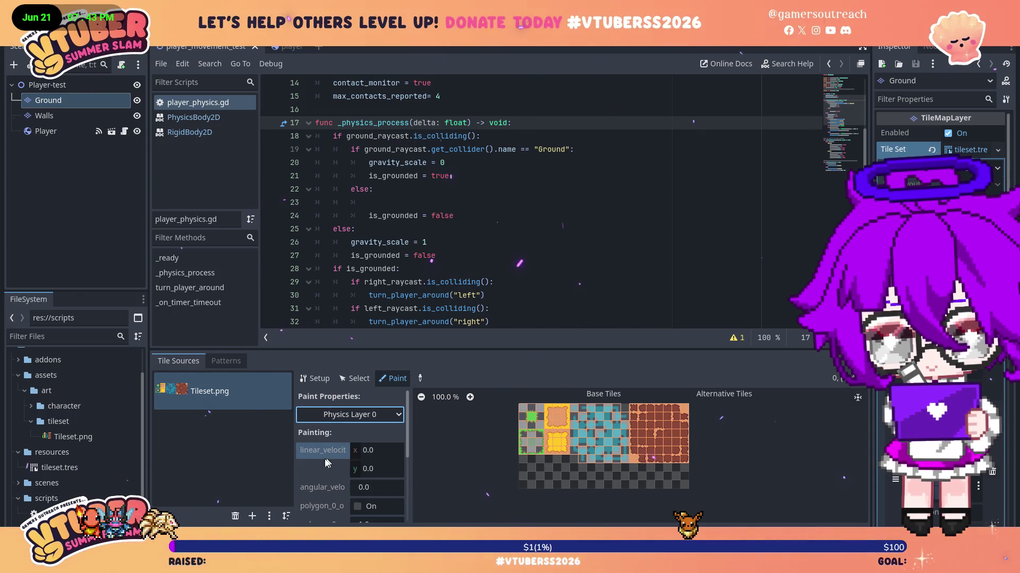
{"action": "scroll", "coordinate": [318, 462], "scroll_direction": "down", "scroll_amount": 4}
{"action": "left_click", "coordinate": [354, 378]}
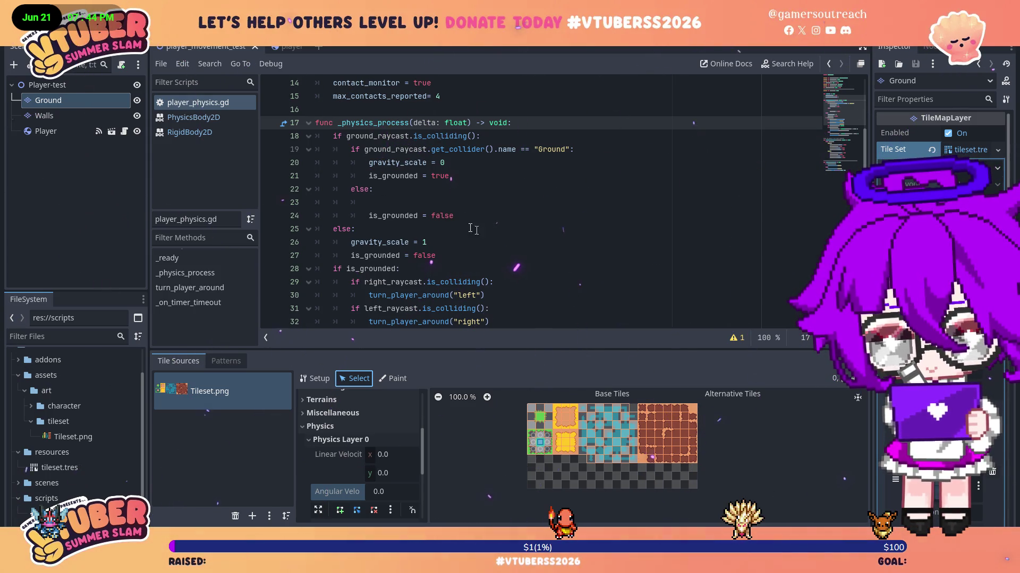
{"action": "left_click", "coordinate": [427, 200]}
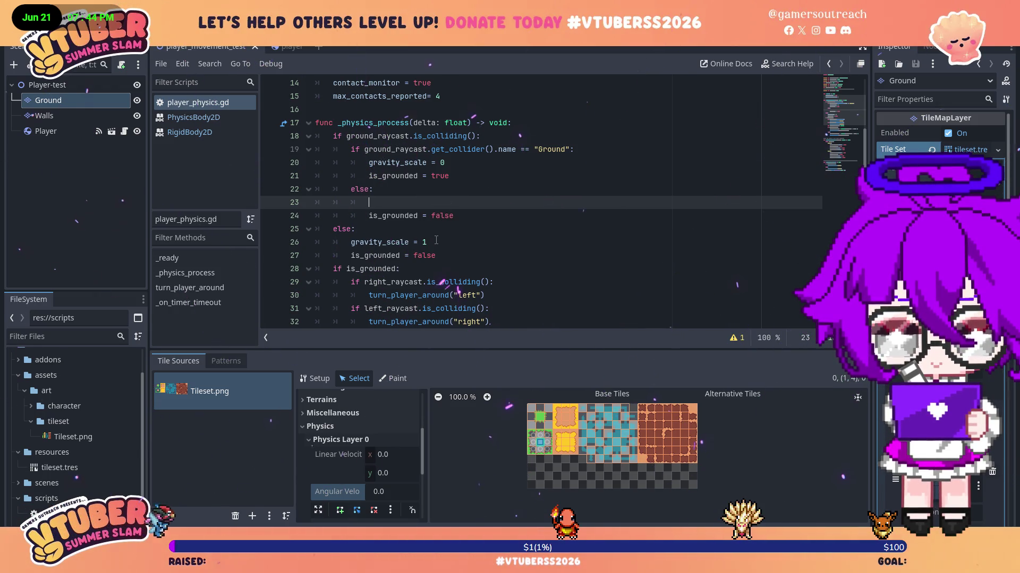
Save the script with gravity_scale = 1 in the branch where the ray hits non-Ground
{"action": "key", "text": "ctrl+s"}
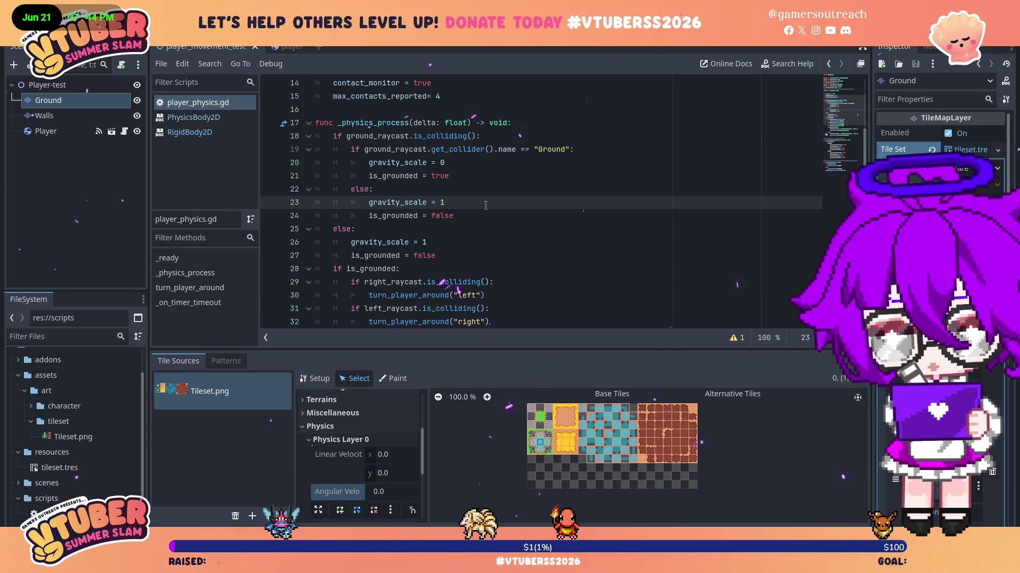
{"action": "scroll", "coordinate": [485, 205], "scroll_direction": "down", "scroll_amount": 2}
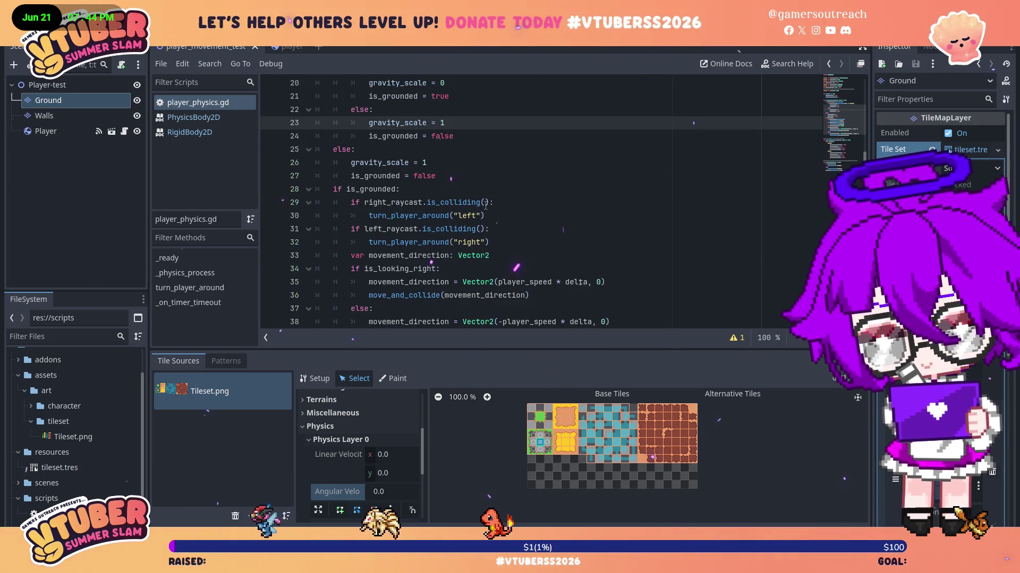
{"action": "scroll", "coordinate": [499, 204], "scroll_direction": "down", "scroll_amount": 1}
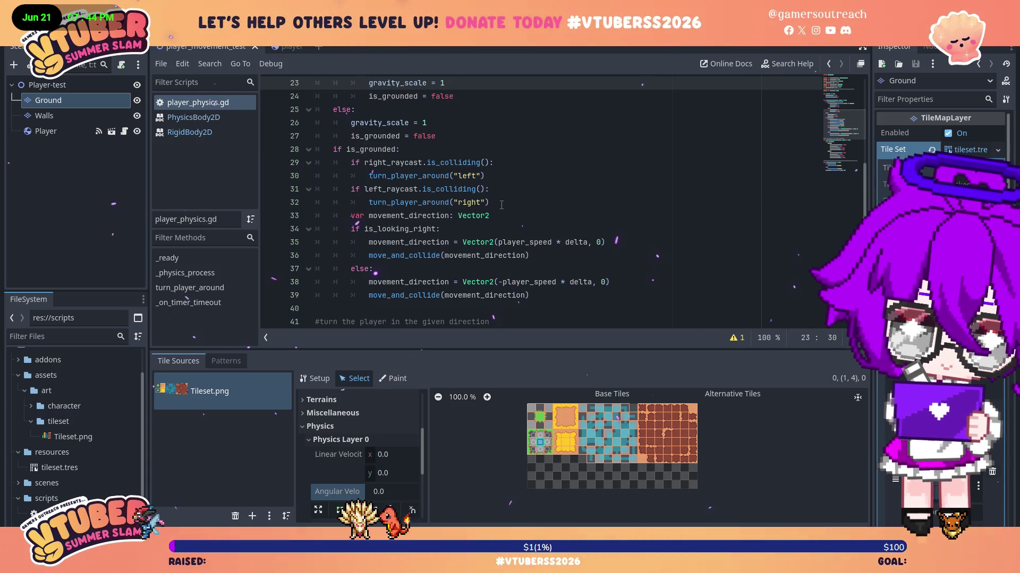
{"action": "scroll", "coordinate": [501, 205], "scroll_direction": "down", "scroll_amount": 1}
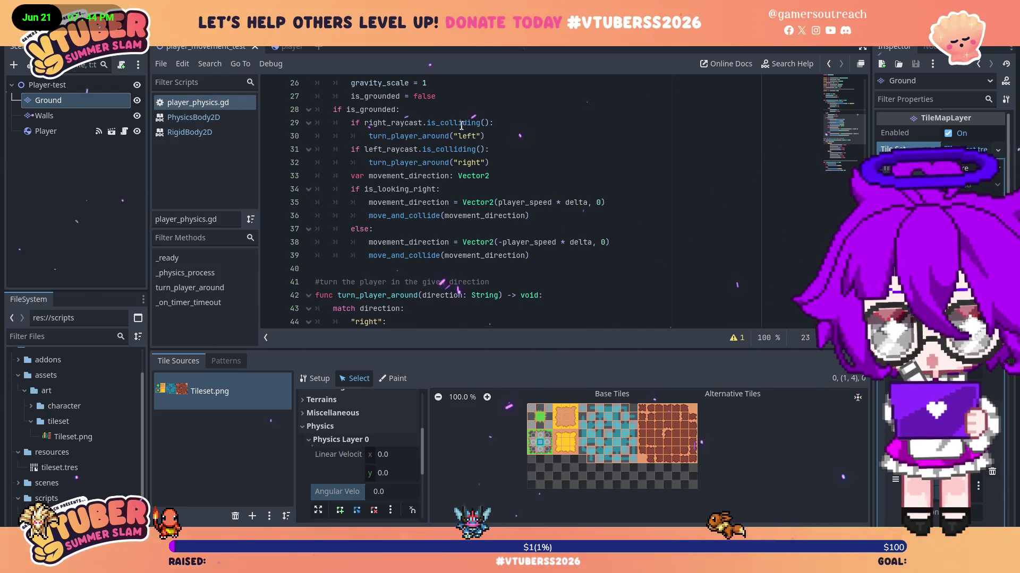
Paint a single yellow tile on the Walls layer beside the player
{"action": "left_click", "coordinate": [82, 116]}
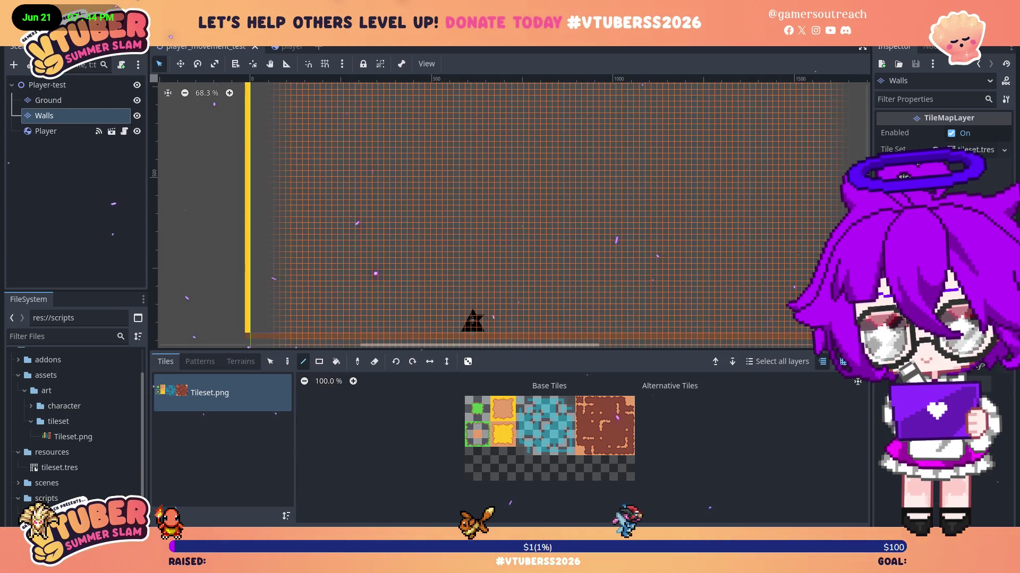
{"action": "left_click_drag", "start_coordinate": [544, 313], "coordinate": [488, 303]}
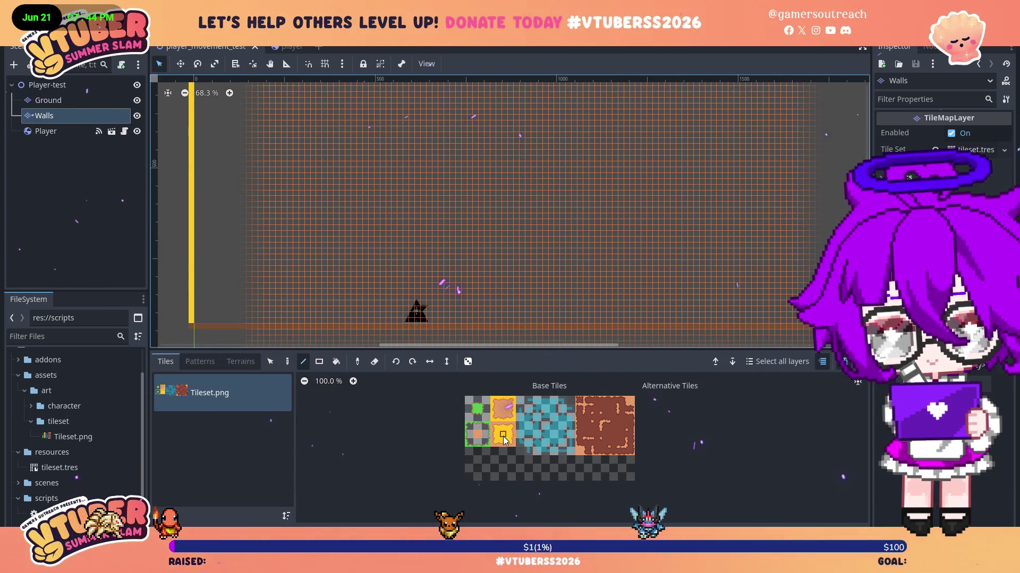
{"action": "left_click", "coordinate": [482, 321]}
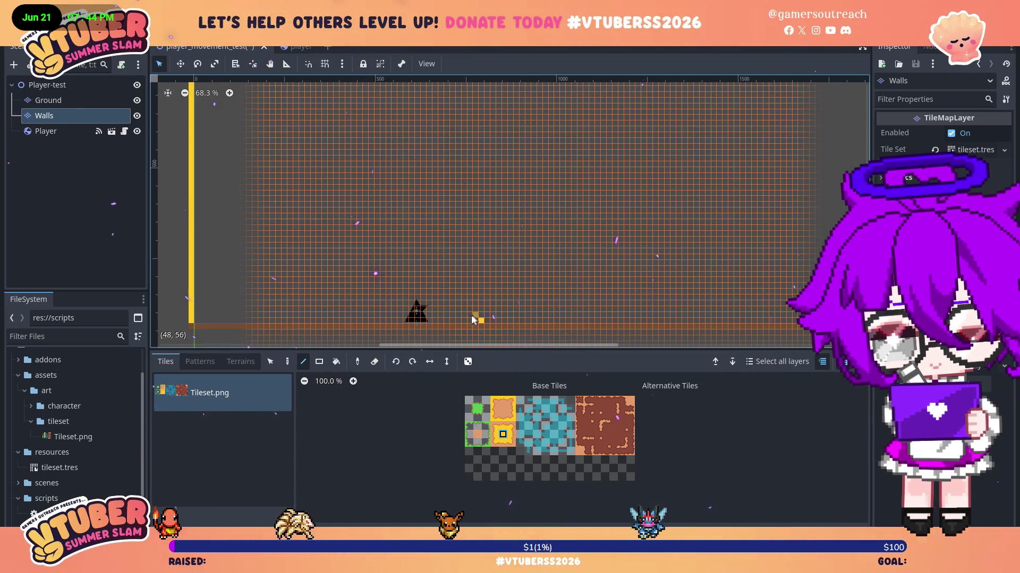
Test-run the level with F6, then close the game window
{"action": "key", "text": "F6"}
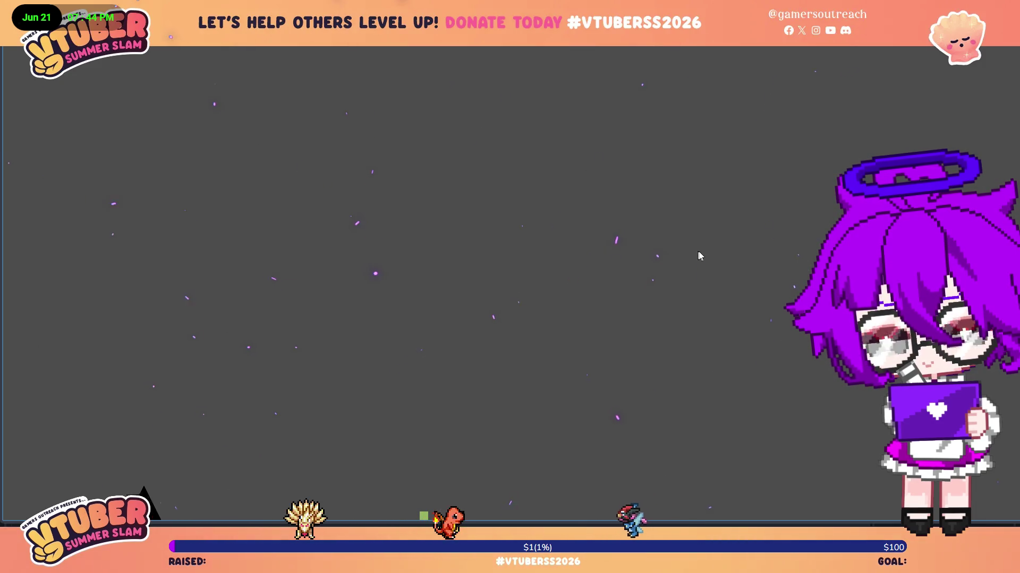
{"action": "key", "text": "alt+F4"}
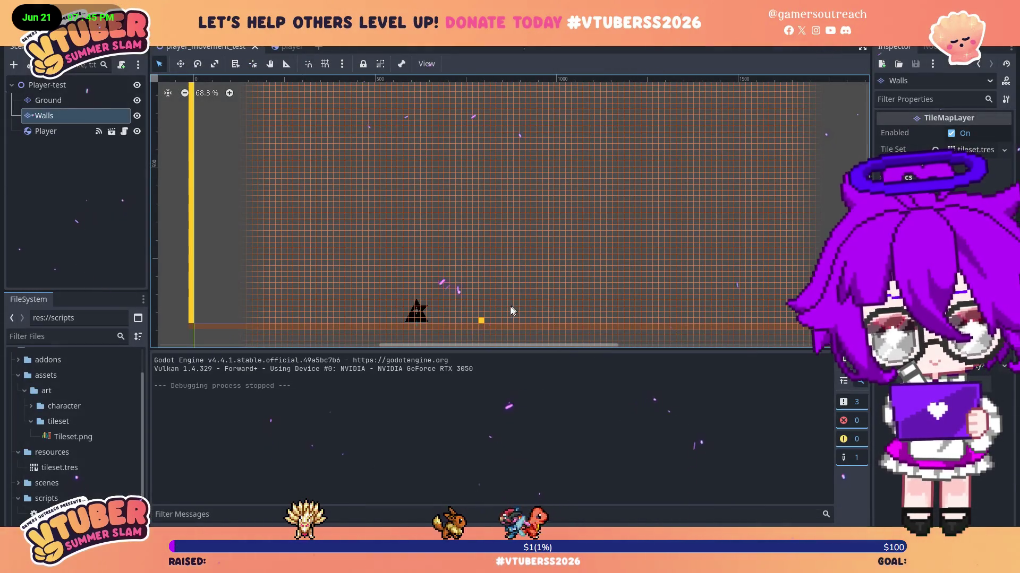
{"action": "scroll", "coordinate": [519, 317], "scroll_direction": "up", "scroll_amount": 5}
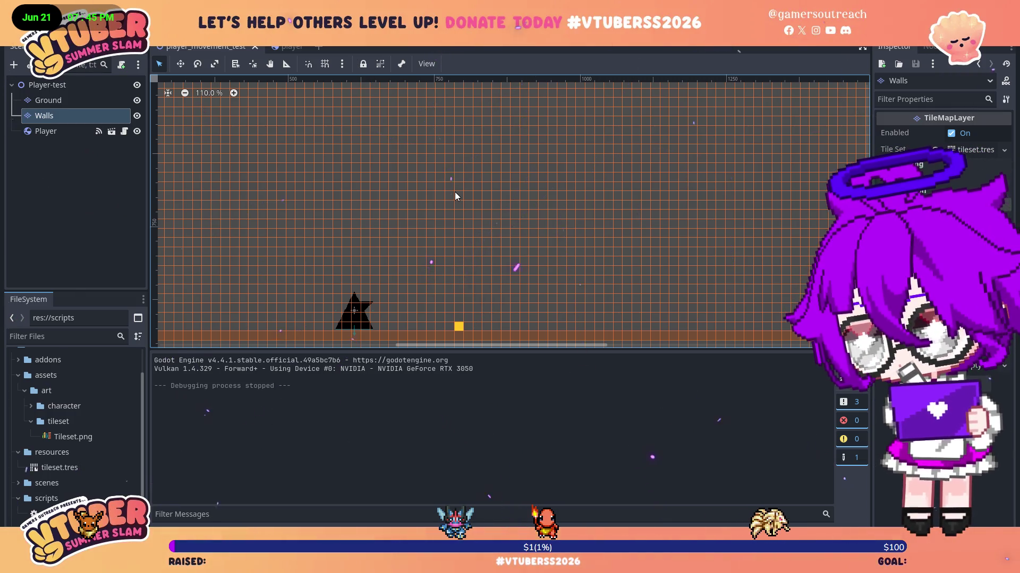
{"action": "right_click", "coordinate": [458, 329]}
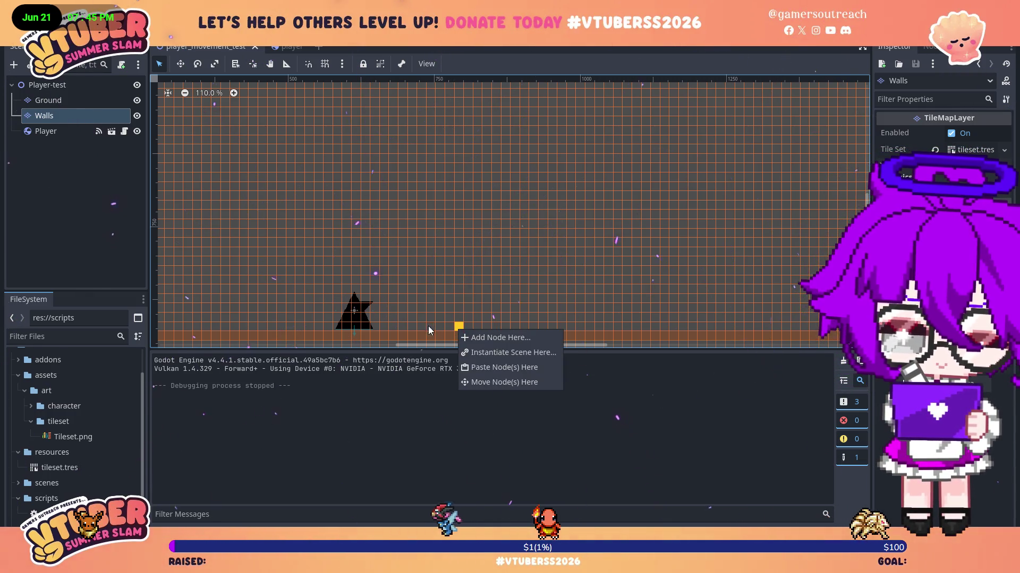
{"action": "key", "text": "Escape"}
{"action": "left_click", "coordinate": [75, 100]}
{"action": "left_click", "coordinate": [75, 115]}
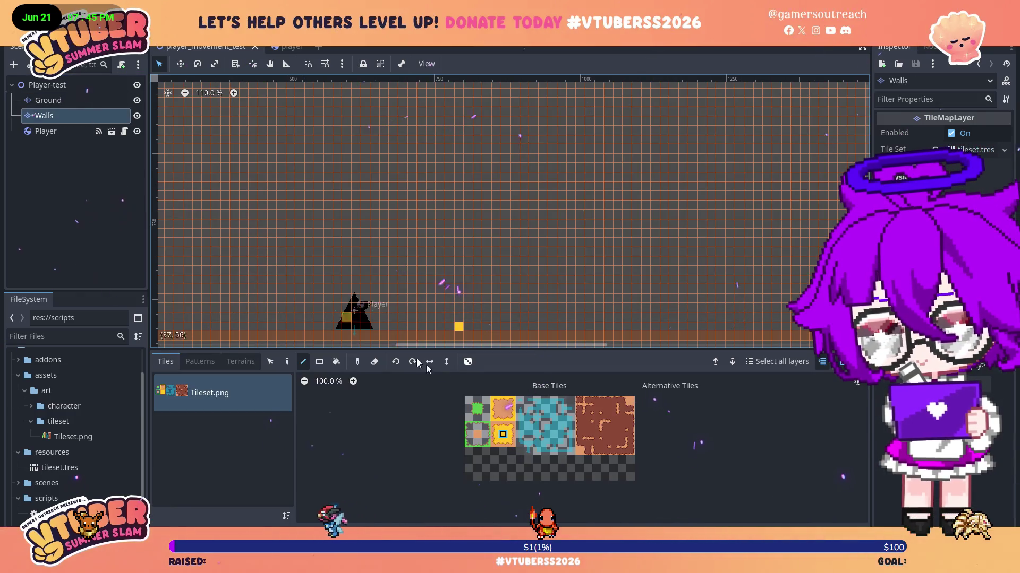
{"action": "scroll", "coordinate": [451, 307], "scroll_direction": "down", "scroll_amount": 5}
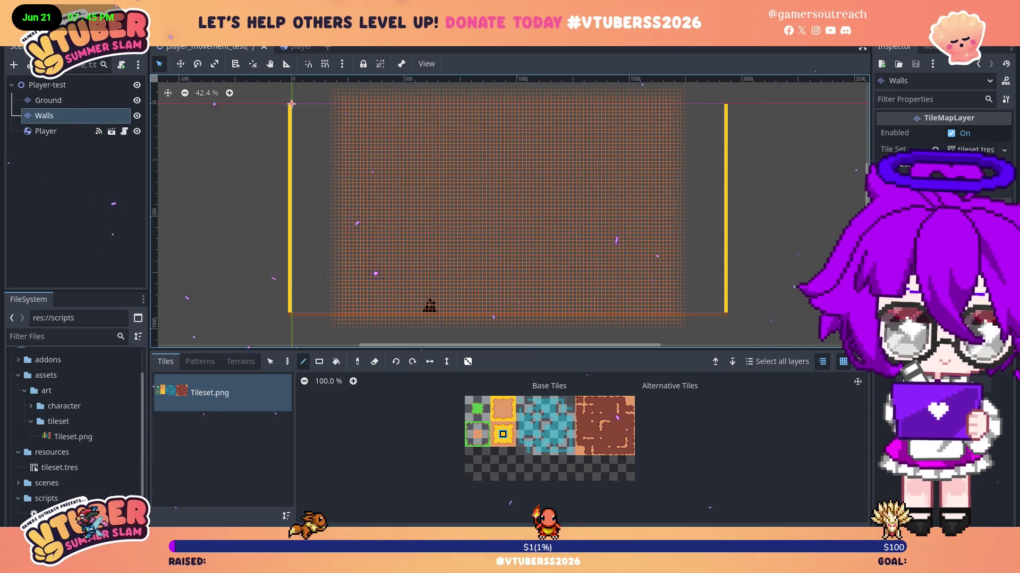
{"action": "key", "text": "F6"}
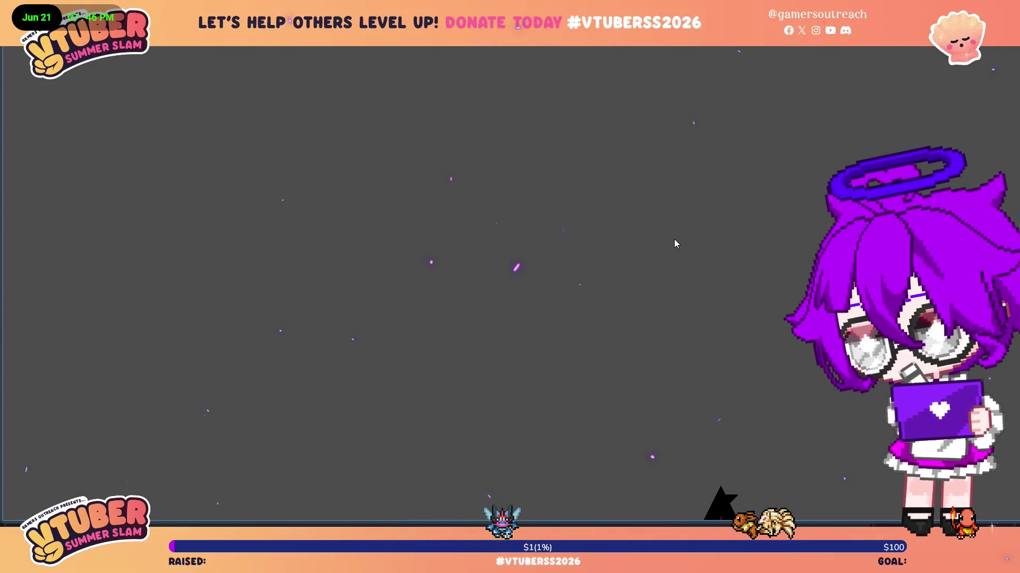
{"action": "key", "text": "F8"}
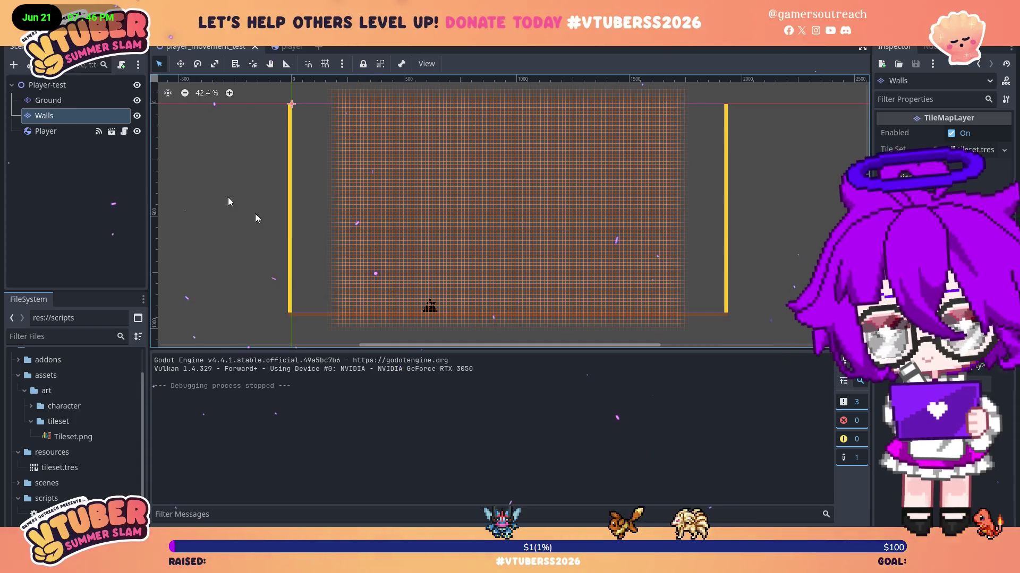
{"action": "left_click", "coordinate": [287, 48]}
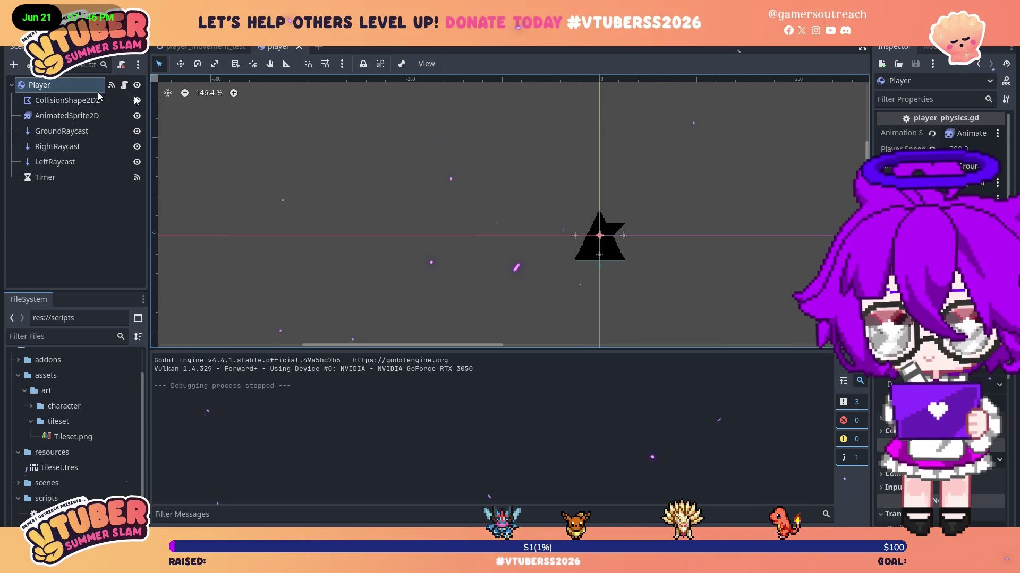
Add a Label child node under the Player node
{"action": "right_click", "coordinate": [22, 85]}
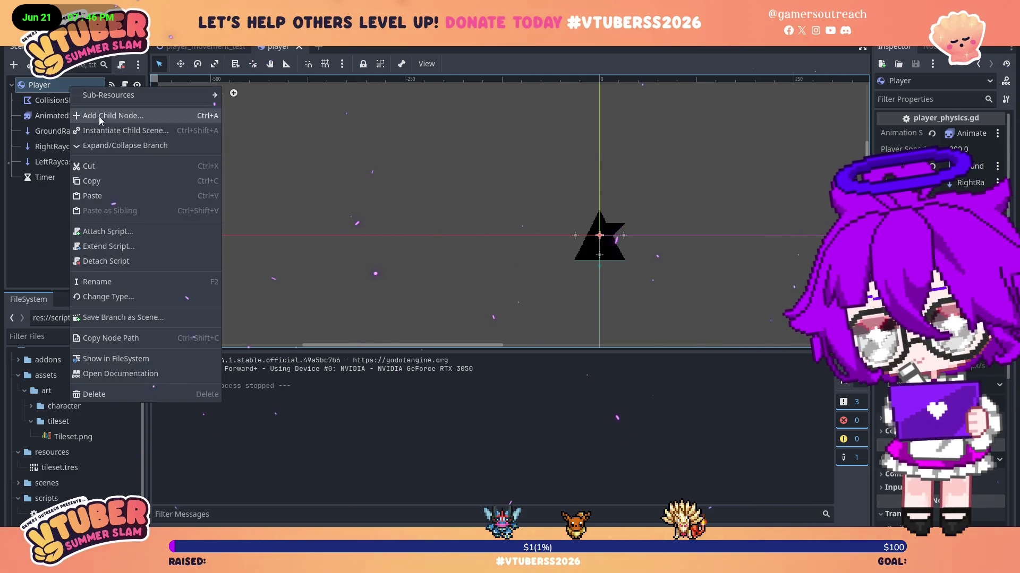
{"action": "left_click", "coordinate": [106, 115]}
{"action": "type", "text": "lab"}
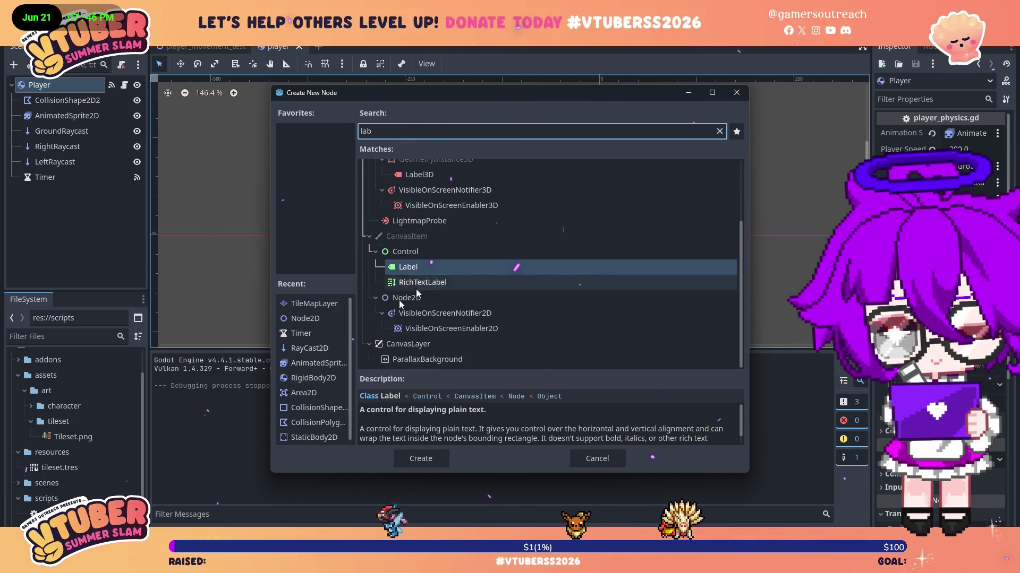
{"action": "double_click", "coordinate": [420, 272]}
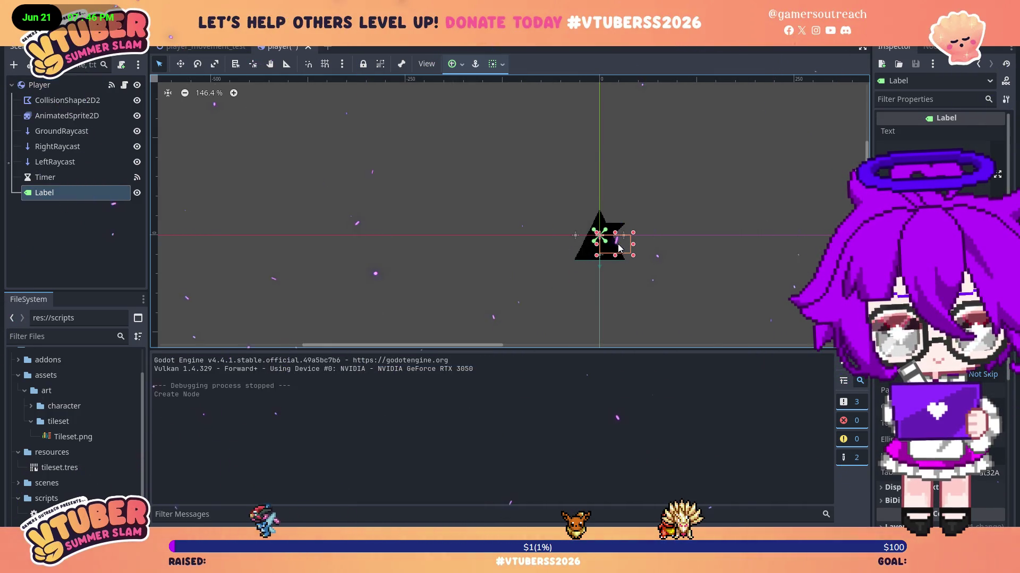
Move the label above the player sprite and widen it to about 208×23
{"action": "mouse_move", "coordinate": [619, 248]}
{"action": "left_mouse_down"}
{"action": "mouse_move", "coordinate": [595, 235]}
{"action": "mouse_move", "coordinate": [602, 201]}
{"action": "mouse_move", "coordinate": [638, 201]}
{"action": "mouse_move", "coordinate": [524, 201]}
{"action": "left_mouse_up"}
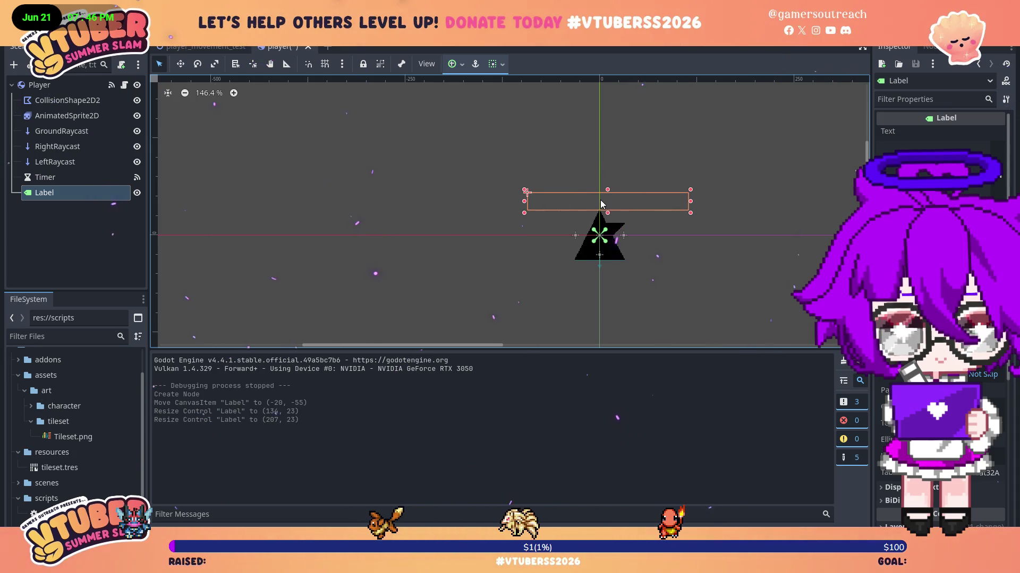
{"action": "left_click_drag", "start_coordinate": [600, 200], "coordinate": [606, 204]}
{"action": "scroll", "coordinate": [606, 204], "scroll_direction": "up", "scroll_amount": 10}
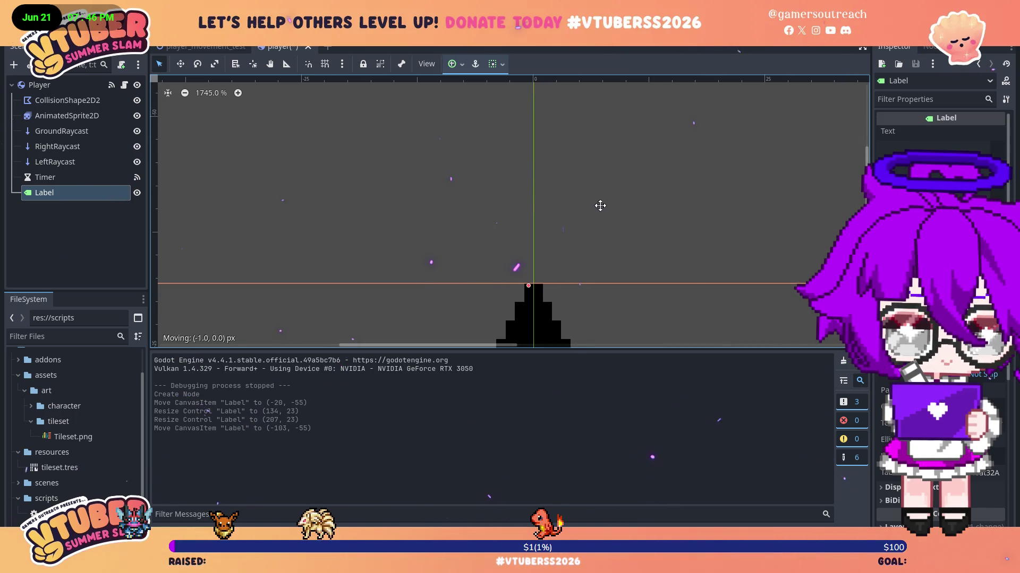
{"action": "scroll", "coordinate": [608, 209], "scroll_direction": "down", "scroll_amount": 3}
{"action": "scroll", "coordinate": [608, 208], "scroll_direction": "down", "scroll_amount": 2}
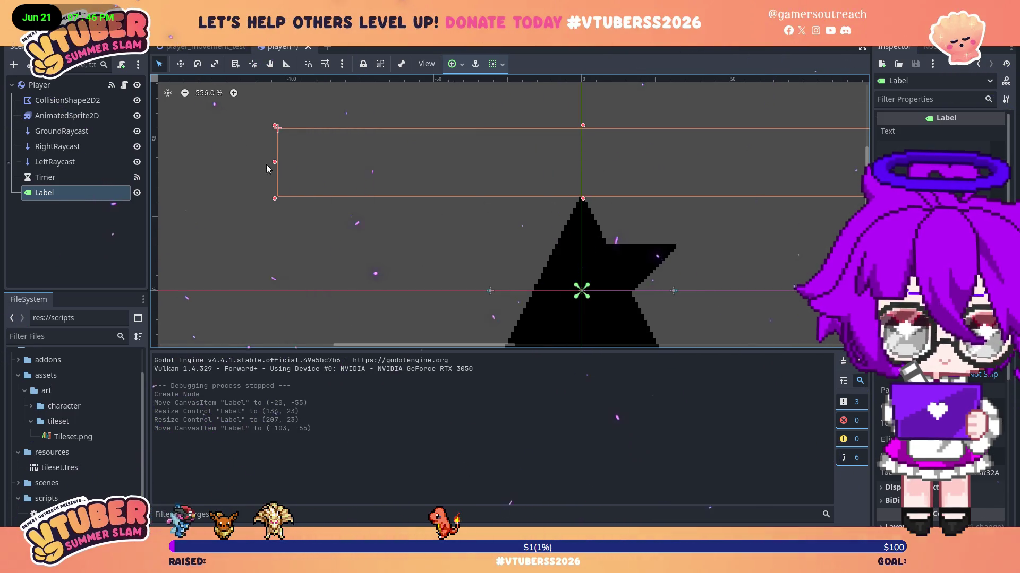
{"action": "left_click_drag", "start_coordinate": [275, 163], "coordinate": [272, 164]}
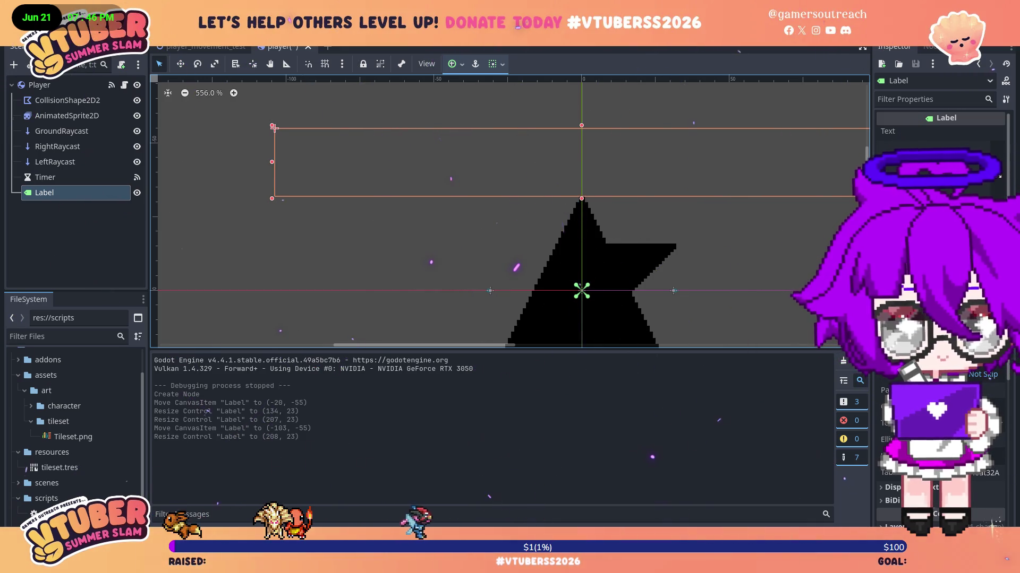
Apply the Set to Current Ratio anchor preset to the Label
{"action": "left_click", "coordinate": [494, 64]}
{"action": "left_click", "coordinate": [452, 64]}
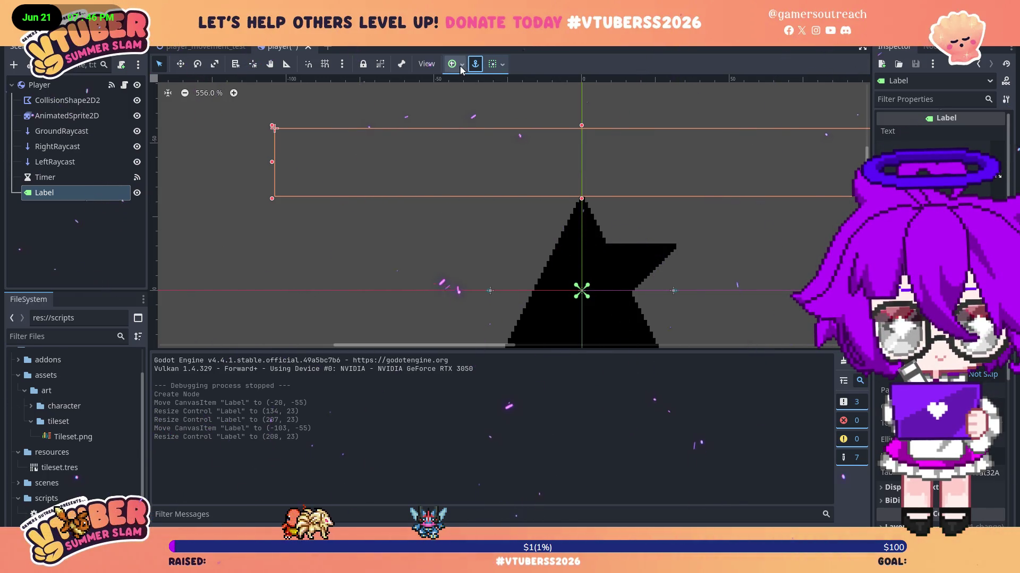
{"action": "left_click", "coordinate": [452, 64]}
{"action": "left_click", "coordinate": [496, 186]}
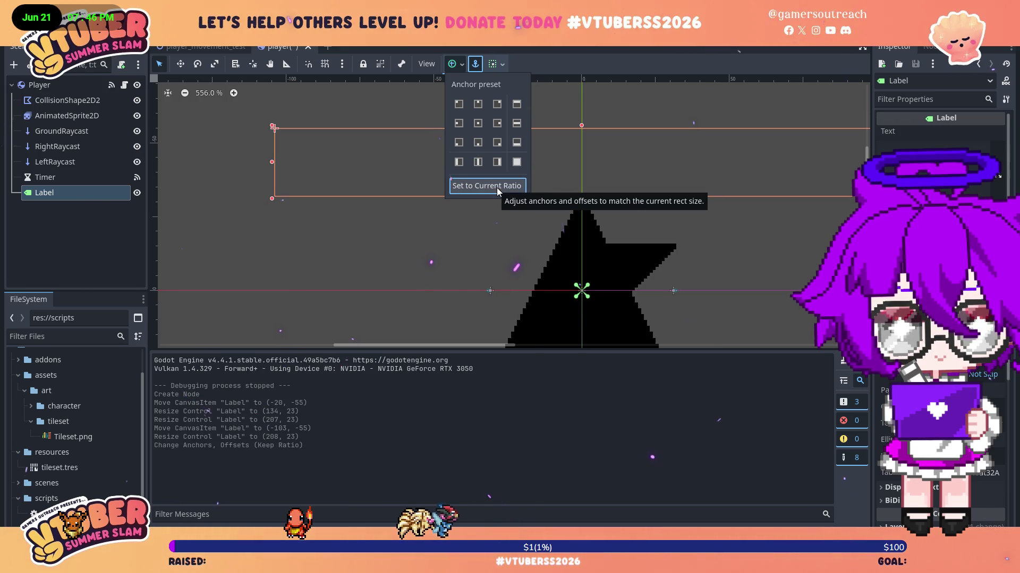
{"action": "left_click", "coordinate": [457, 64]}
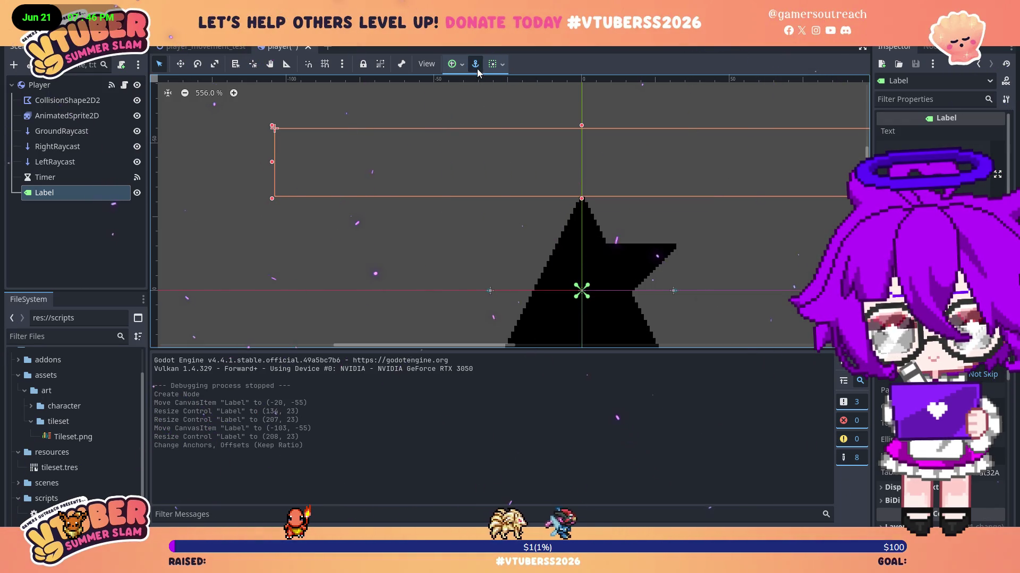
{"action": "left_click", "coordinate": [460, 67]}
{"action": "left_click", "coordinate": [486, 186]}
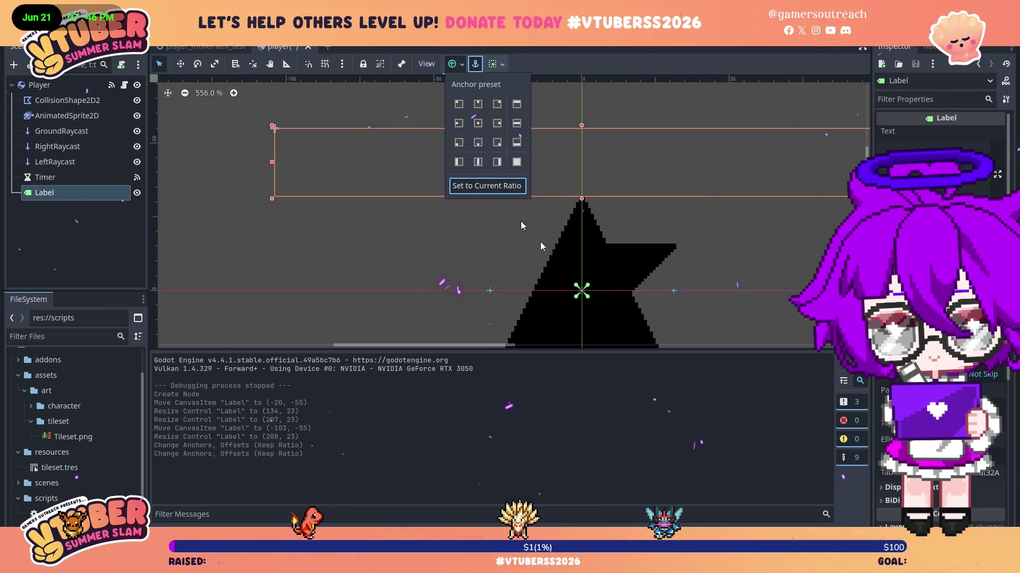
{"action": "left_click", "coordinate": [579, 289]}
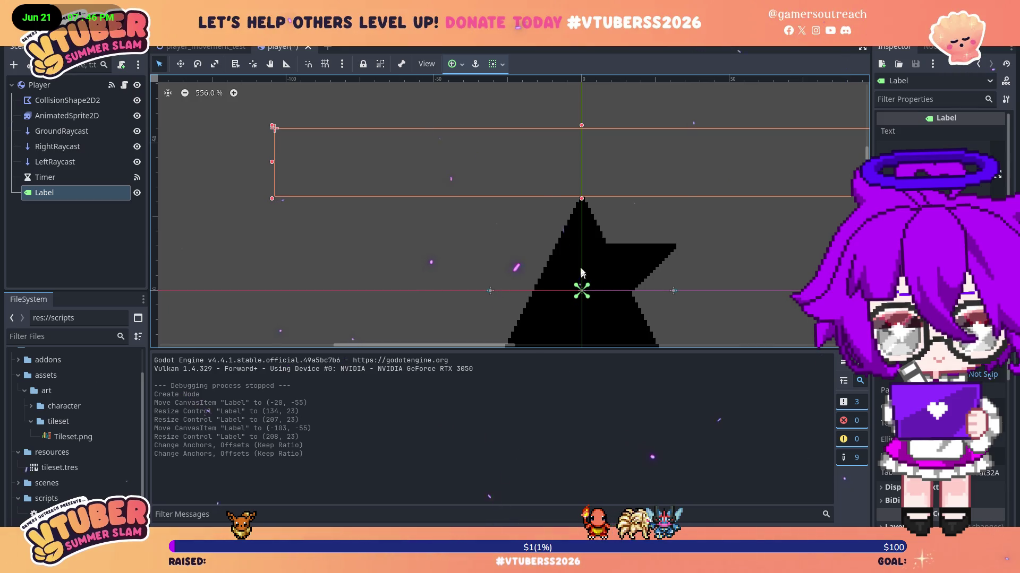
Give the Label text 'adasd', centre it horizontally, set its texture filter, and save
{"action": "left_click", "coordinate": [896, 153]}
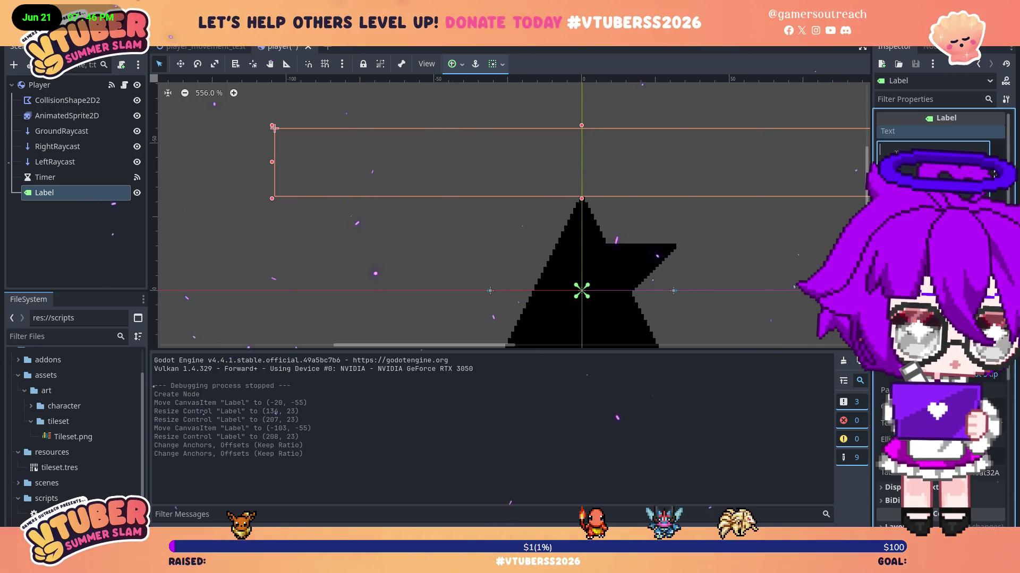
{"action": "type", "text": "adasd"}
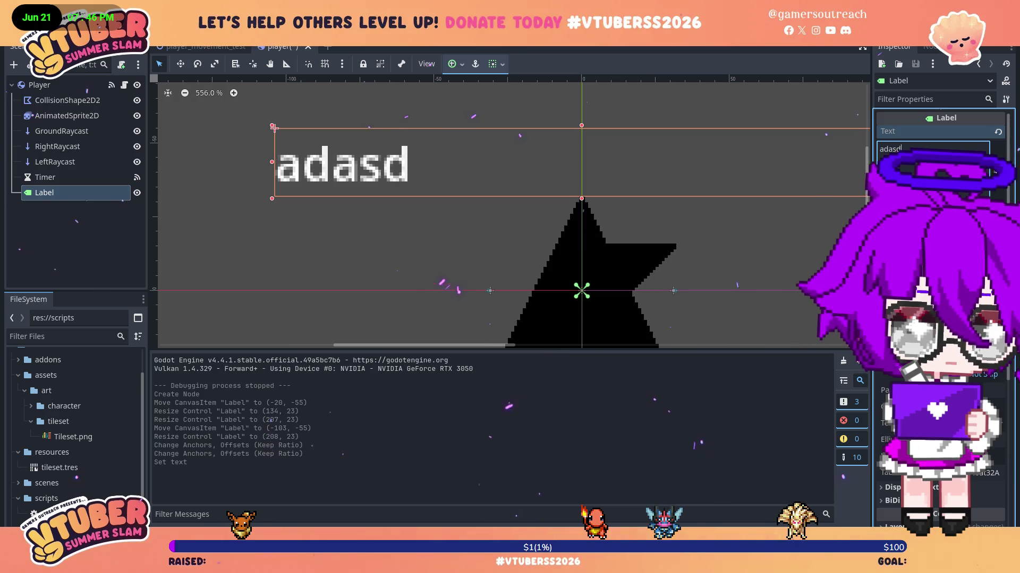
{"action": "left_click", "coordinate": [945, 213]}
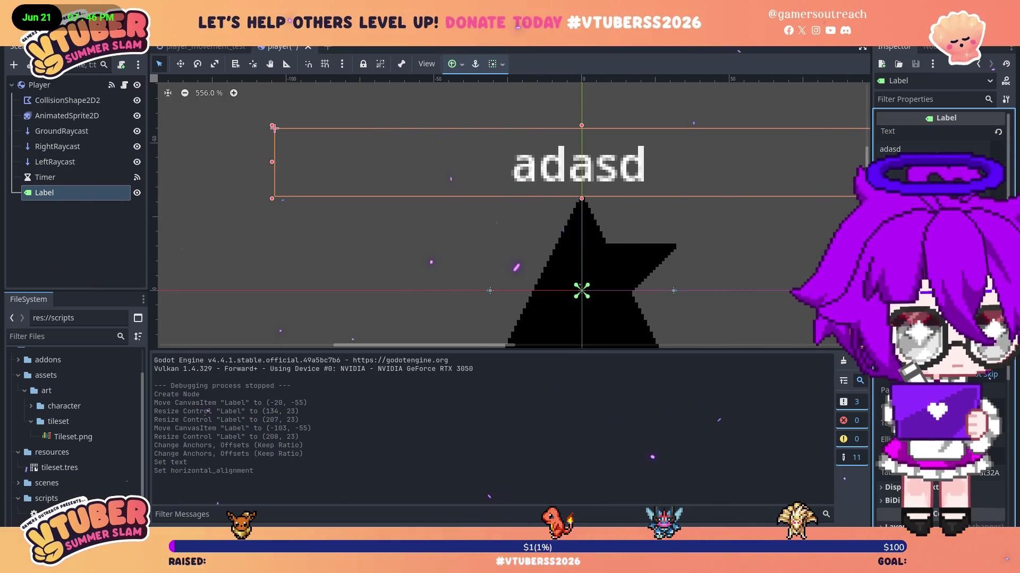
{"action": "scroll", "coordinate": [945, 212], "scroll_direction": "down", "scroll_amount": 5}
{"action": "left_click", "coordinate": [903, 418]}
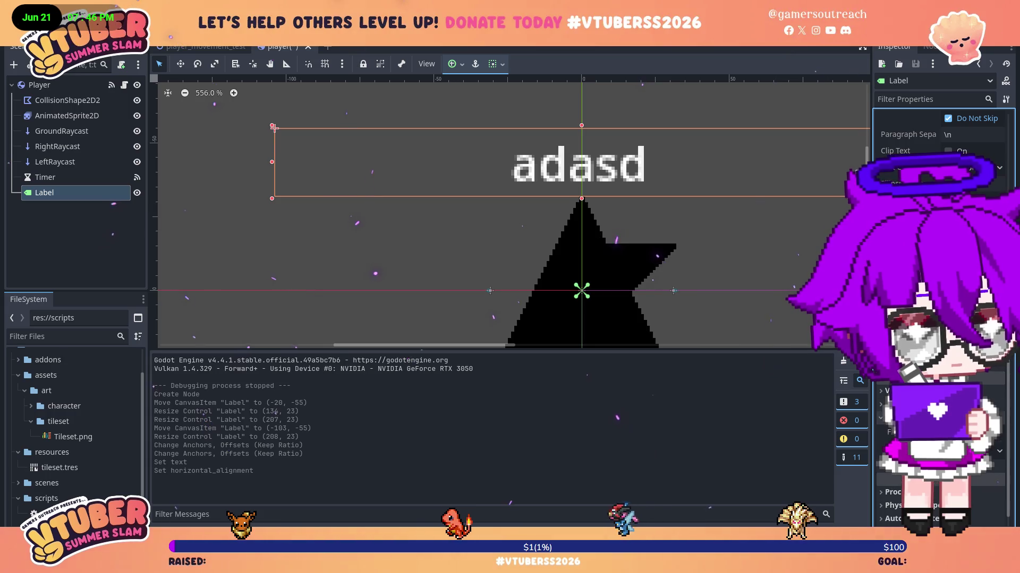
{"action": "left_click", "coordinate": [935, 457]}
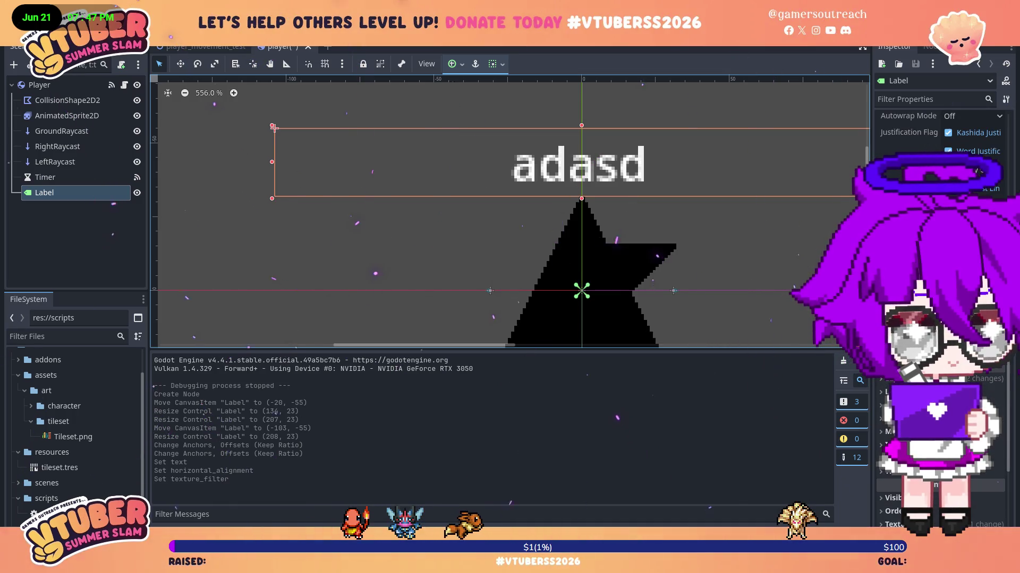
{"action": "scroll", "coordinate": [920, 118], "scroll_direction": "up", "scroll_amount": 5}
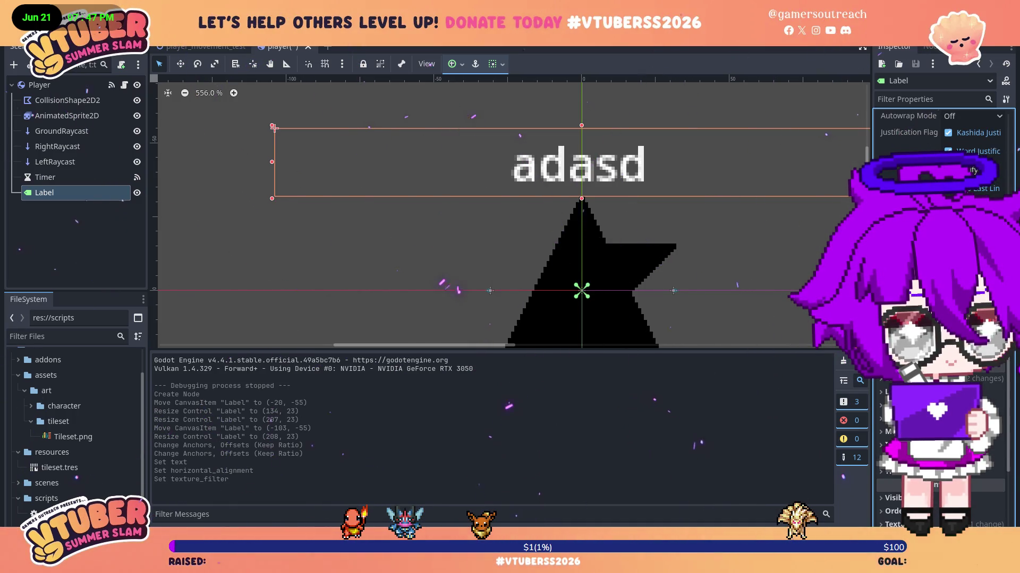
{"action": "scroll", "coordinate": [659, 262], "scroll_direction": "down", "scroll_amount": 8}
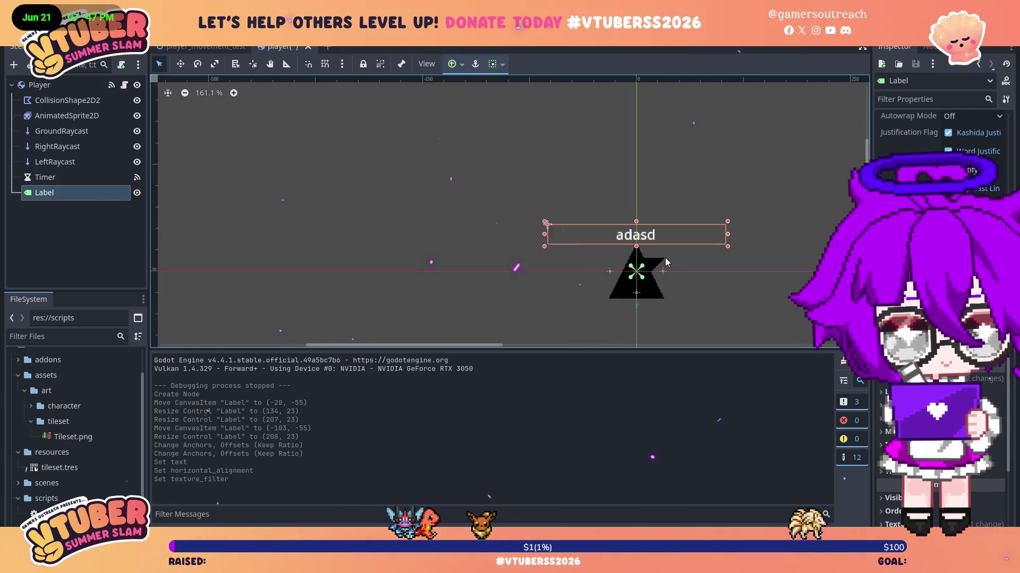
{"action": "left_click_drag", "start_coordinate": [749, 250], "coordinate": [562, 259]}
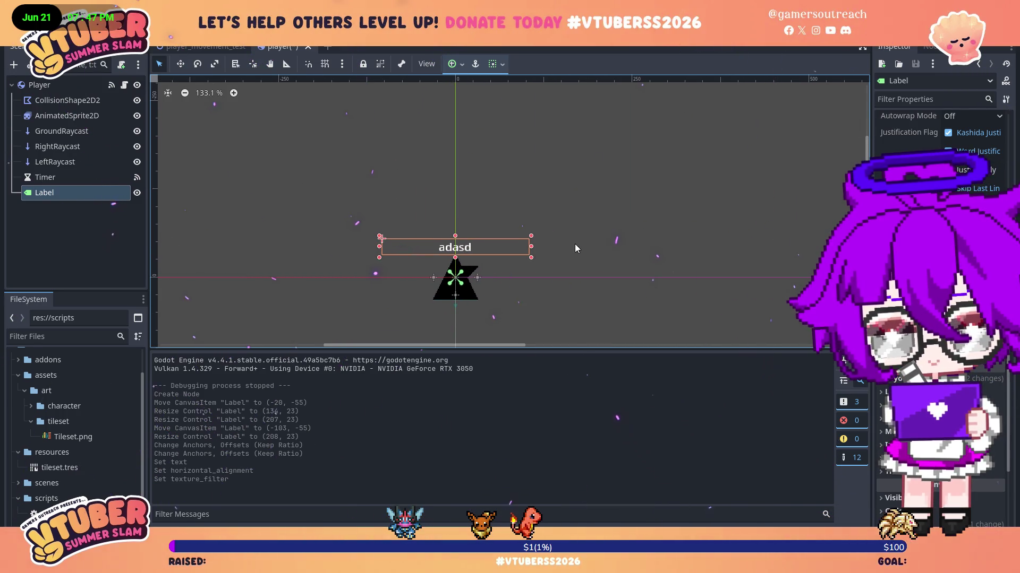
{"action": "key", "text": "ctrl+s"}
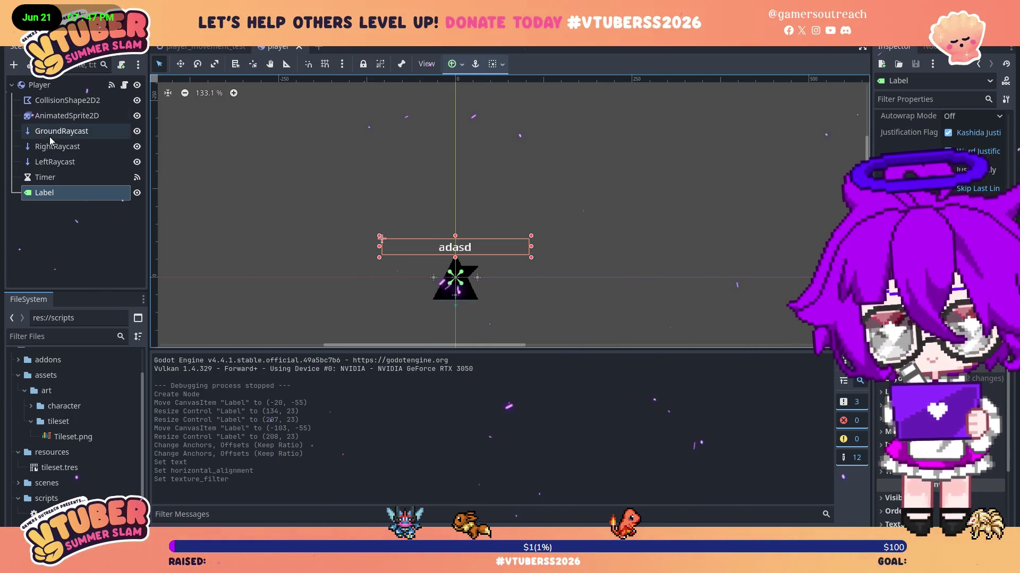
{"action": "left_click", "coordinate": [62, 86]}
{"action": "left_click", "coordinate": [123, 89]}
{"action": "scroll", "coordinate": [509, 189], "scroll_direction": "up", "scroll_amount": 10}
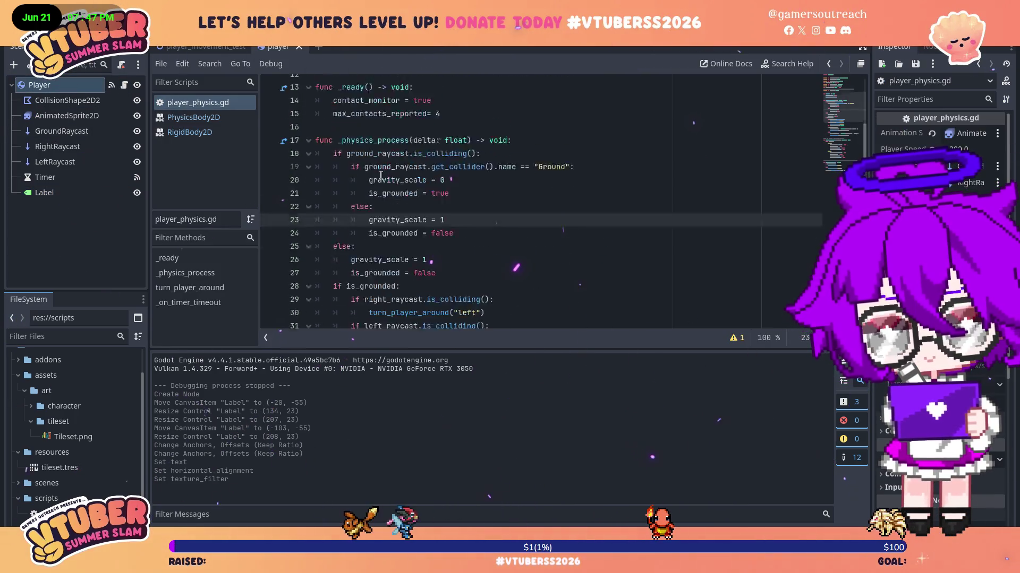
{"action": "left_click", "coordinate": [509, 189]}
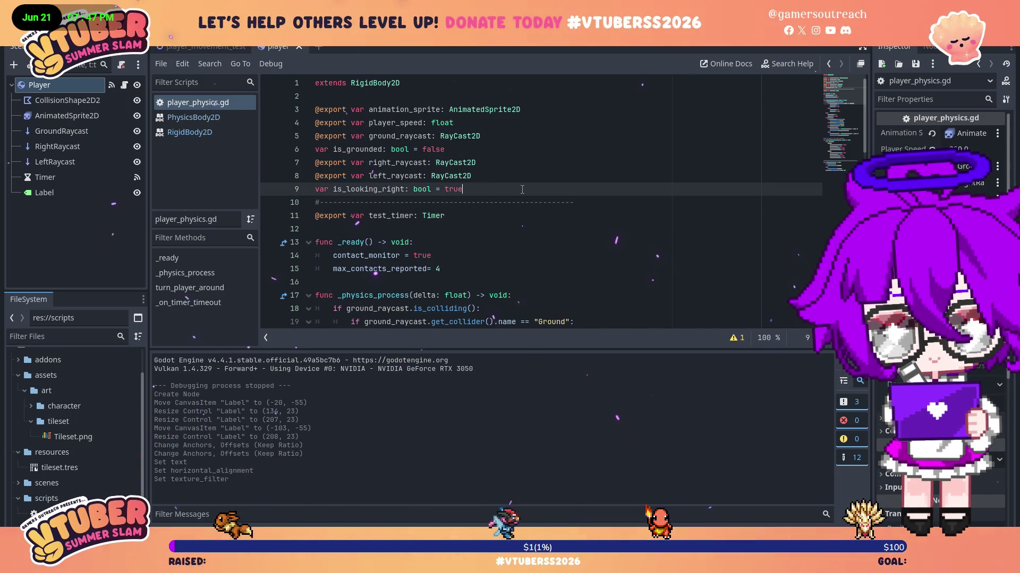
{"action": "key", "text": "Return"}
{"action": "type", "text": "@export "}
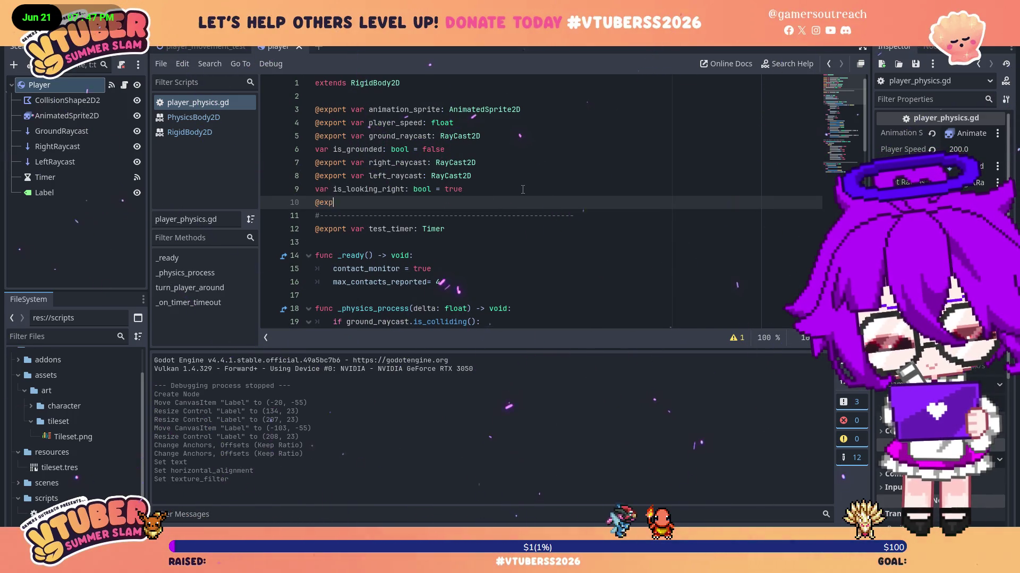
{"action": "type", "text": "var pay"}
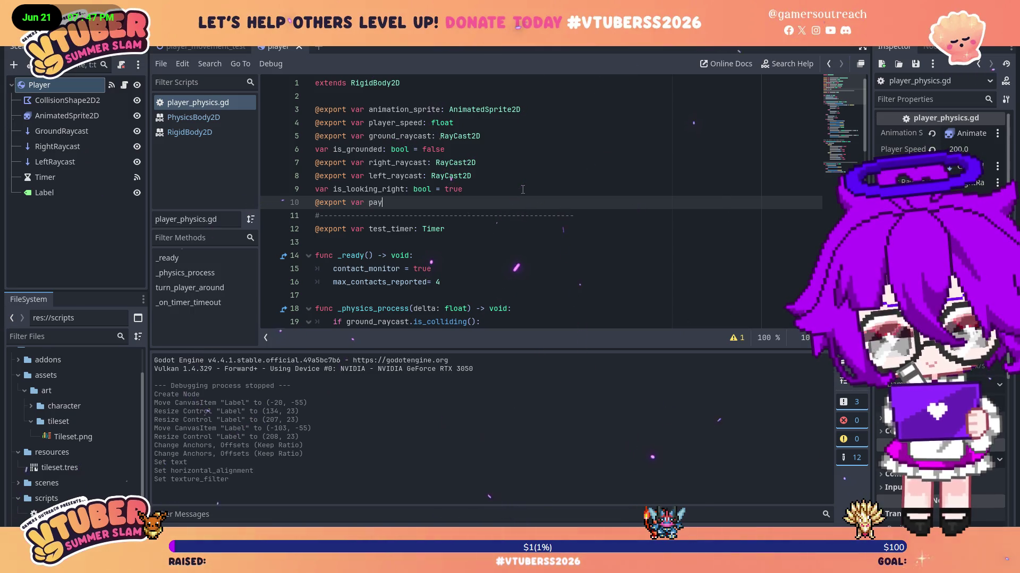
{"action": "key", "text": "BackSpace"}
{"action": "key", "text": "BackSpace"}
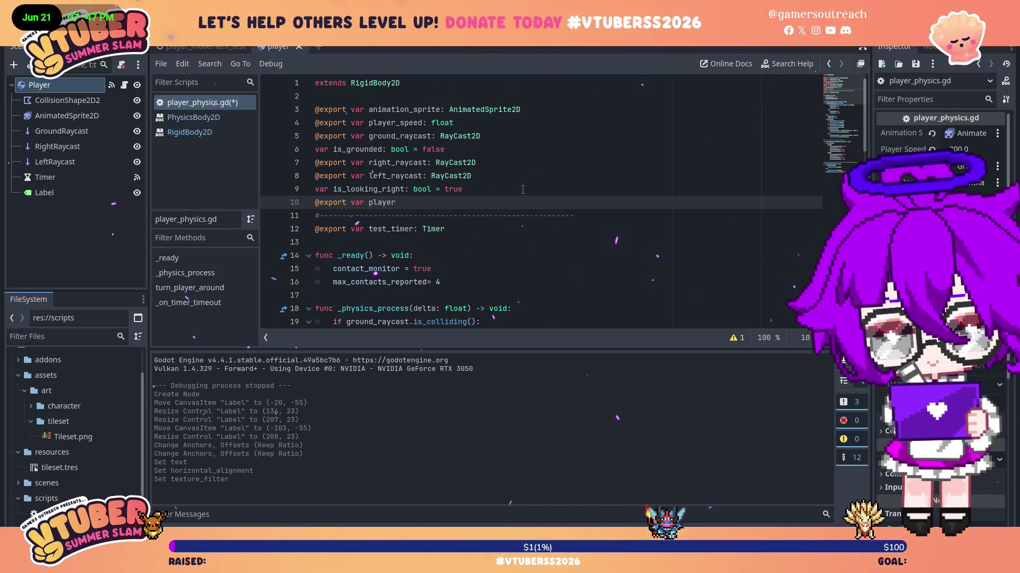
{"action": "type", "text": "_name"}
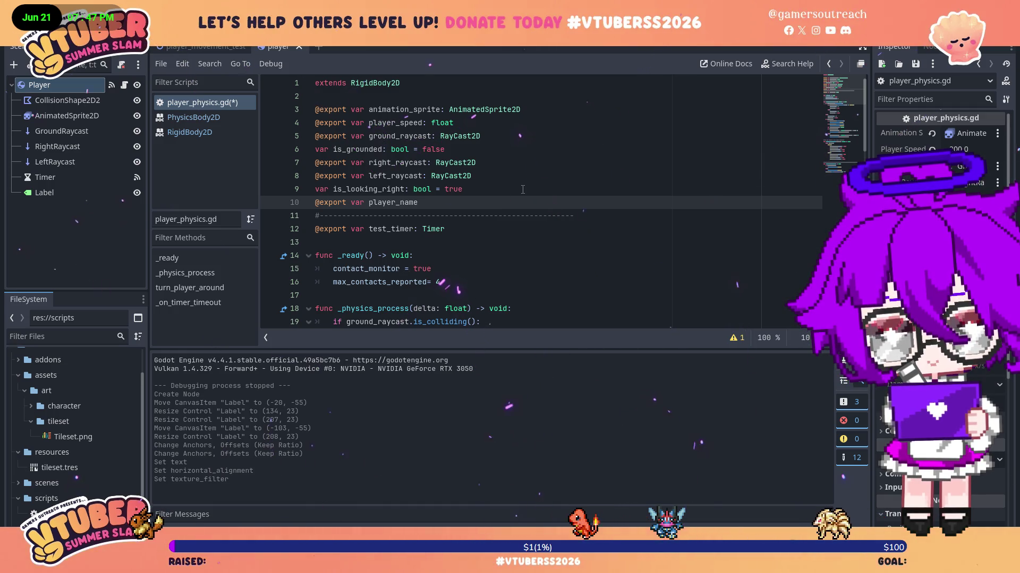
{"action": "type", "text": ":"}
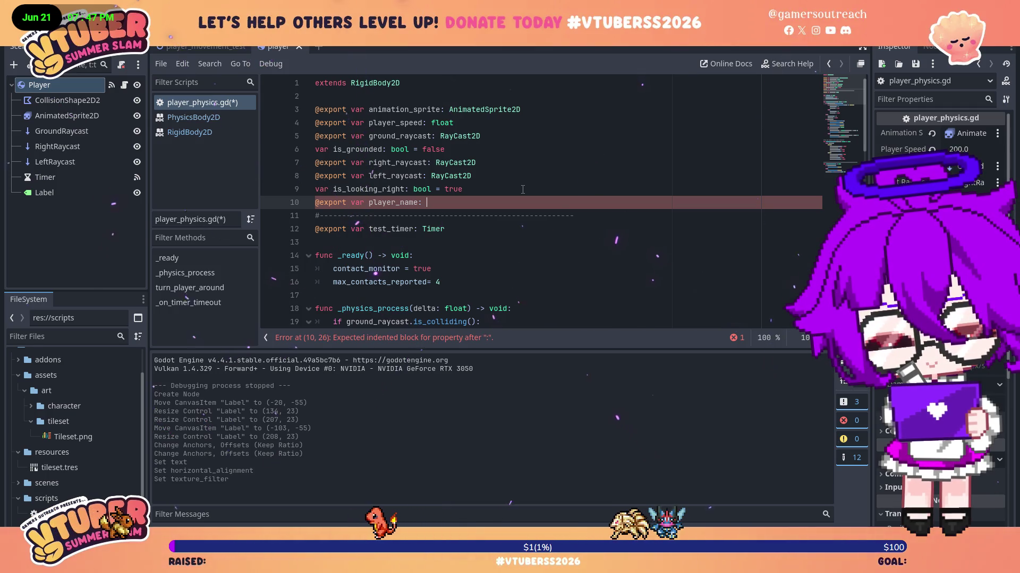
{"action": "type", "text": " L"}
{"action": "key", "text": "BackSpace"}
{"action": "key", "text": "BackSpace"}
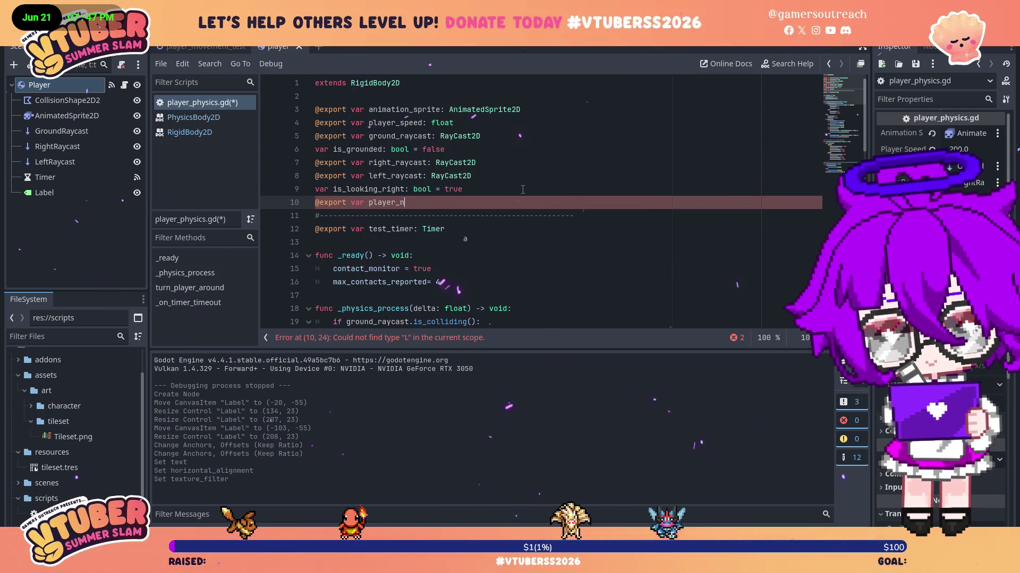
{"action": "type", "text": "me_labl"}
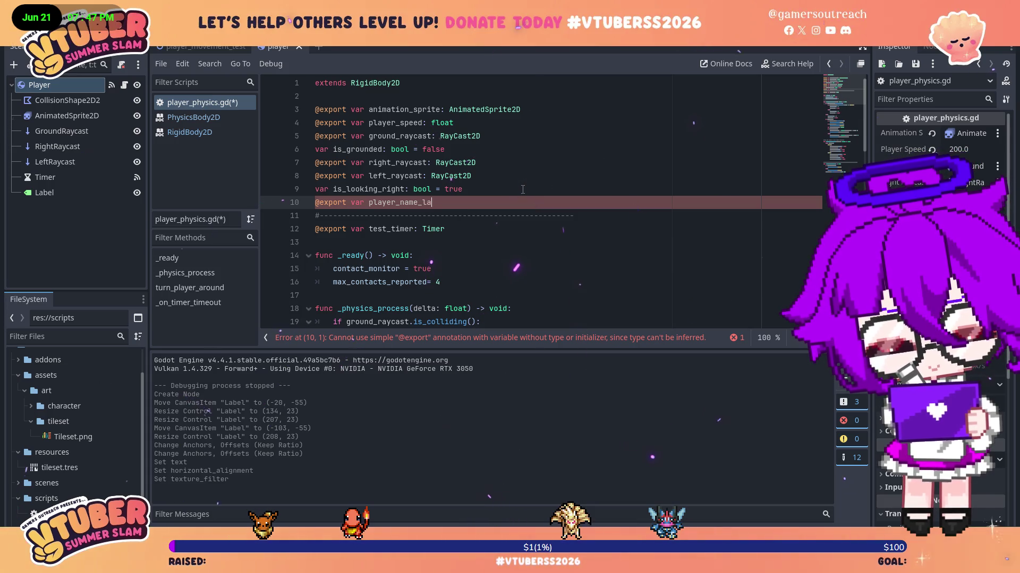
{"action": "type", "text": "e:"}
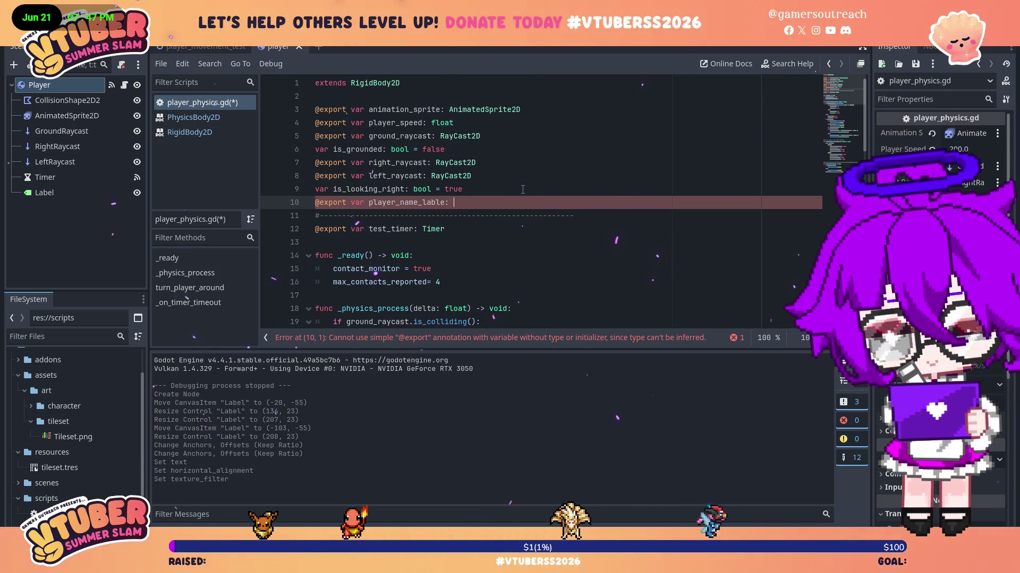
{"action": "type", "text": " Label"}
{"action": "key", "text": "ctrl+s"}
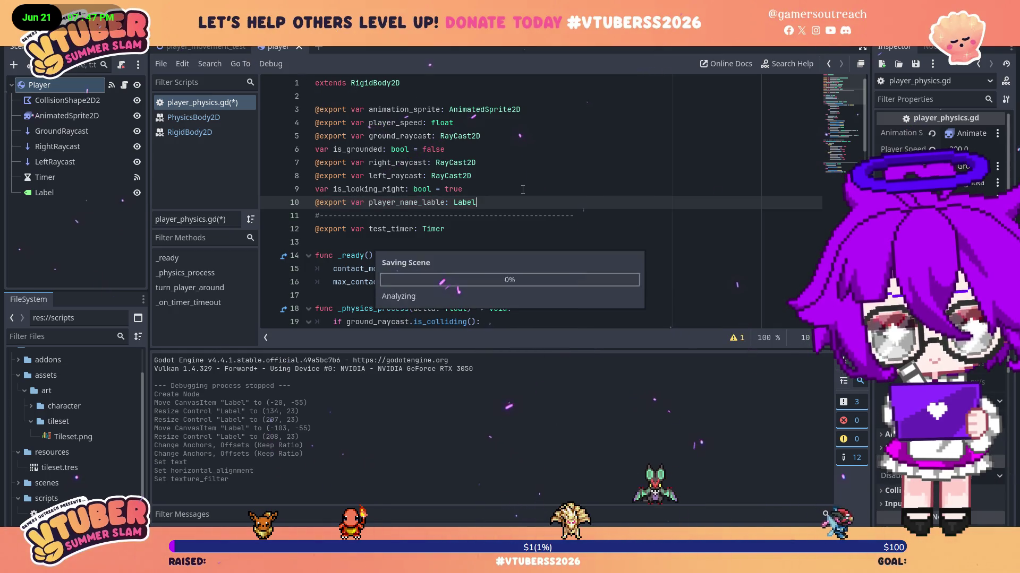
Assign the Label node to player_name_lable on Player, test-run the game, and save the scene
{"action": "key", "text": "ctrl+F1"}
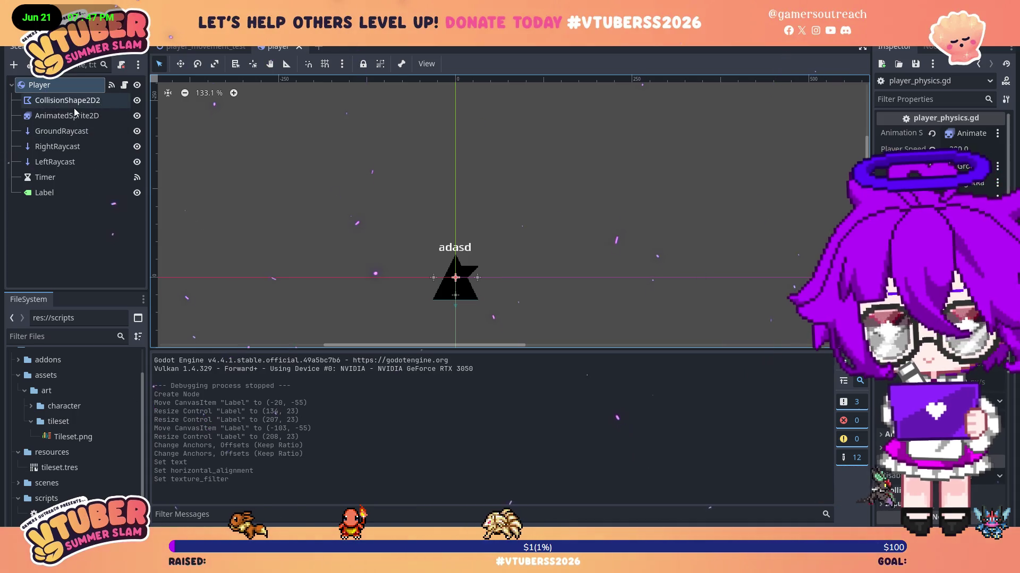
{"action": "left_click", "coordinate": [70, 89]}
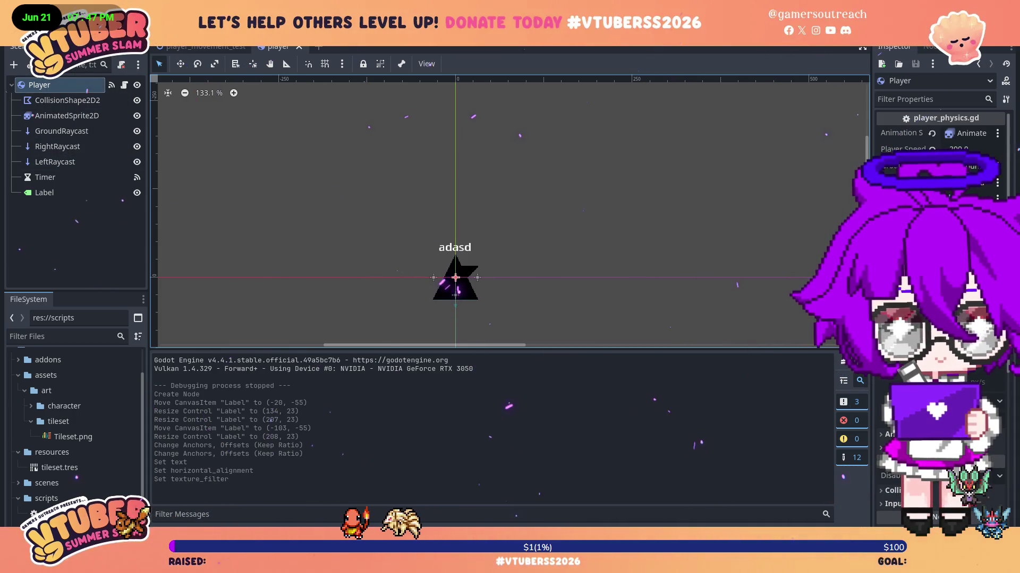
{"action": "key", "text": "F5"}
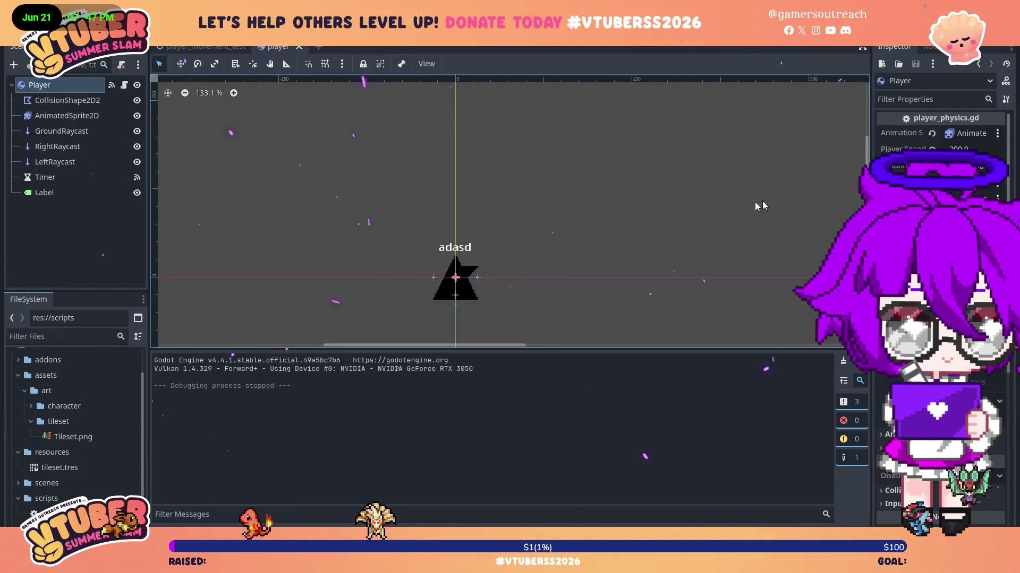
{"action": "left_click", "coordinate": [53, 194]}
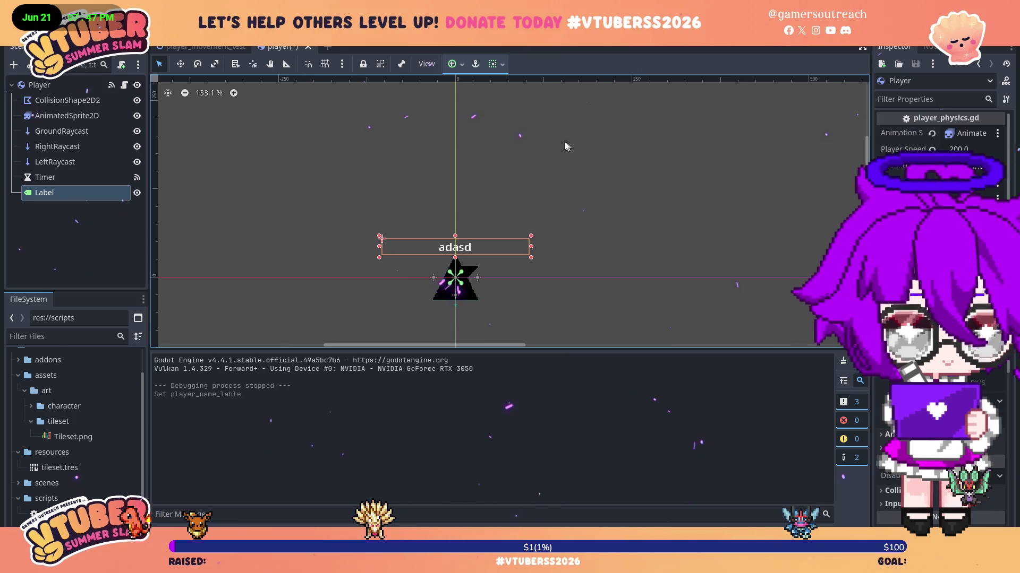
{"action": "key", "text": "ctrl+s"}
{"action": "left_click", "coordinate": [125, 85]}
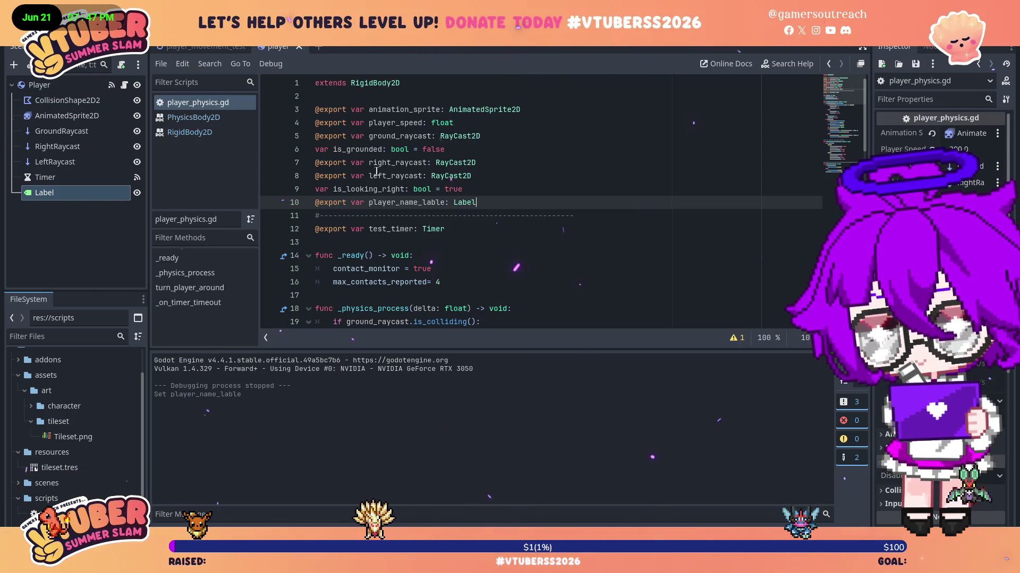
In _ready, set player_name_lable.text to the streamer's username, then run and stop the game
{"action": "scroll", "coordinate": [475, 202], "scroll_direction": "down", "scroll_amount": 2}
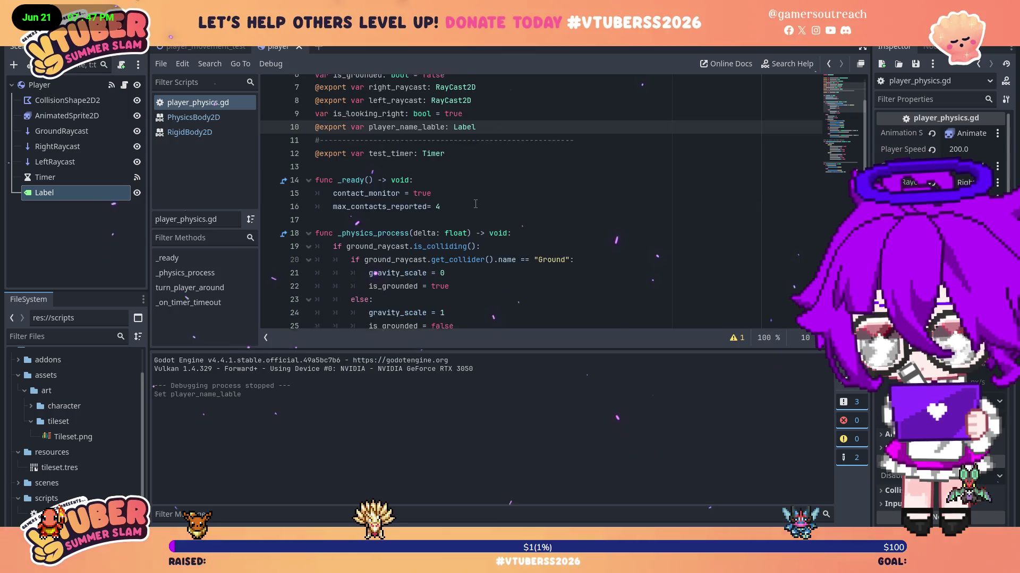
{"action": "left_click", "coordinate": [484, 175]}
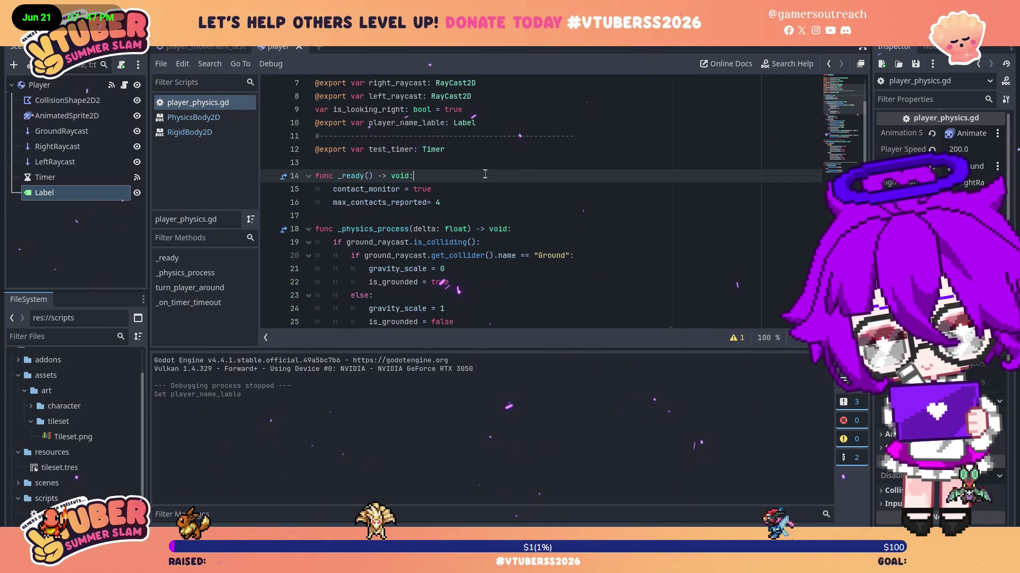
{"action": "key", "text": "Return"}
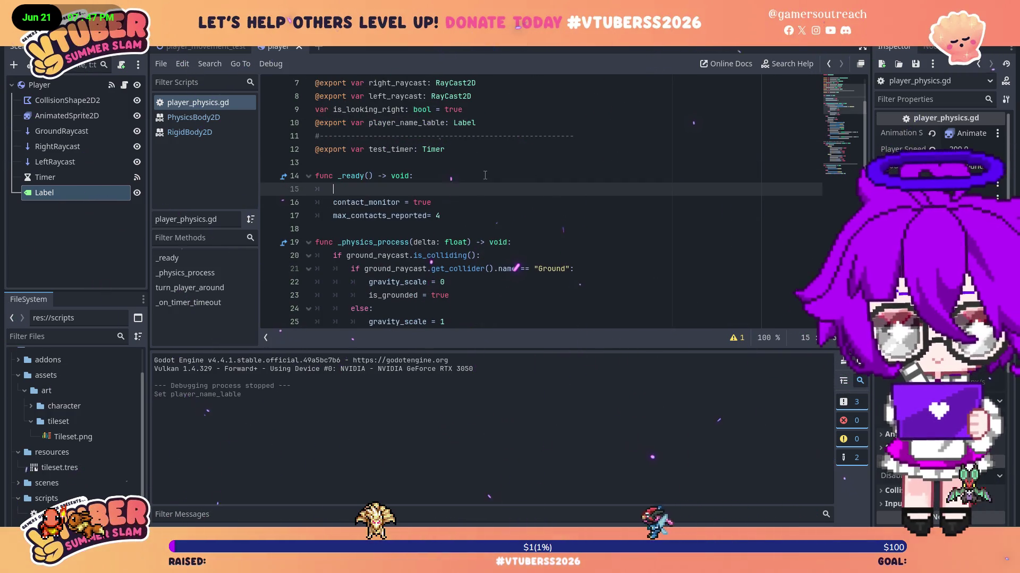
{"action": "type", "text": "Phys"}
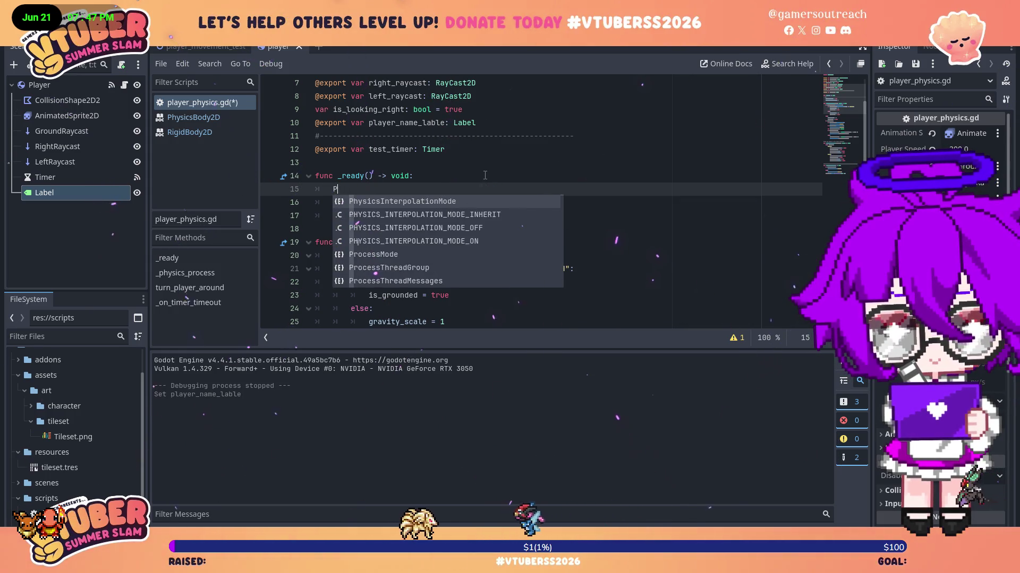
{"action": "key", "text": "BackSpace"}
{"action": "key", "text": "BackSpace"}
{"action": "key", "text": "BackSpace"}
{"action": "key", "text": "Return"}
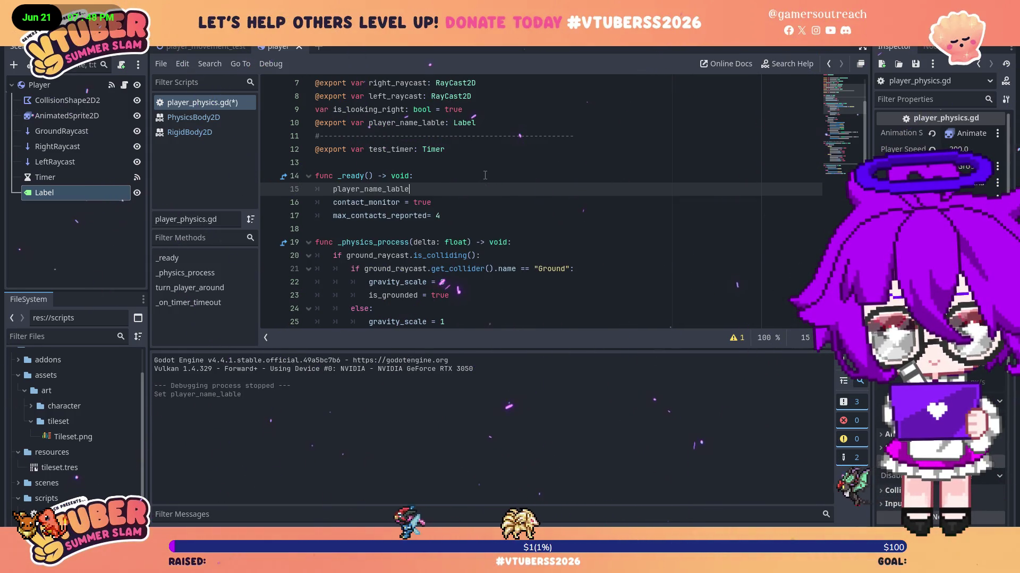
{"action": "type", "text": ".text = \""}
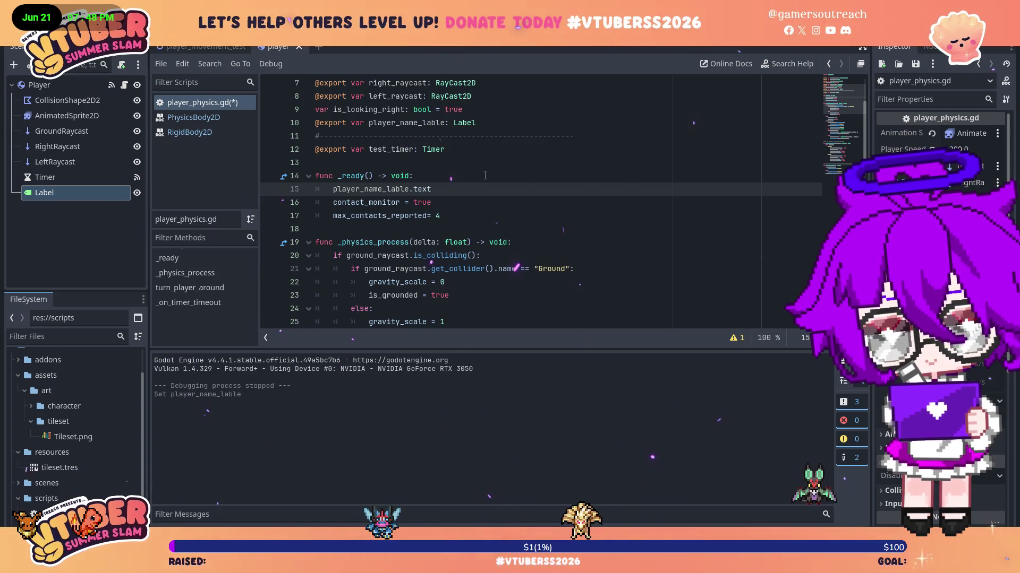
{"action": "type", "text": "ShinichiSaiko"}
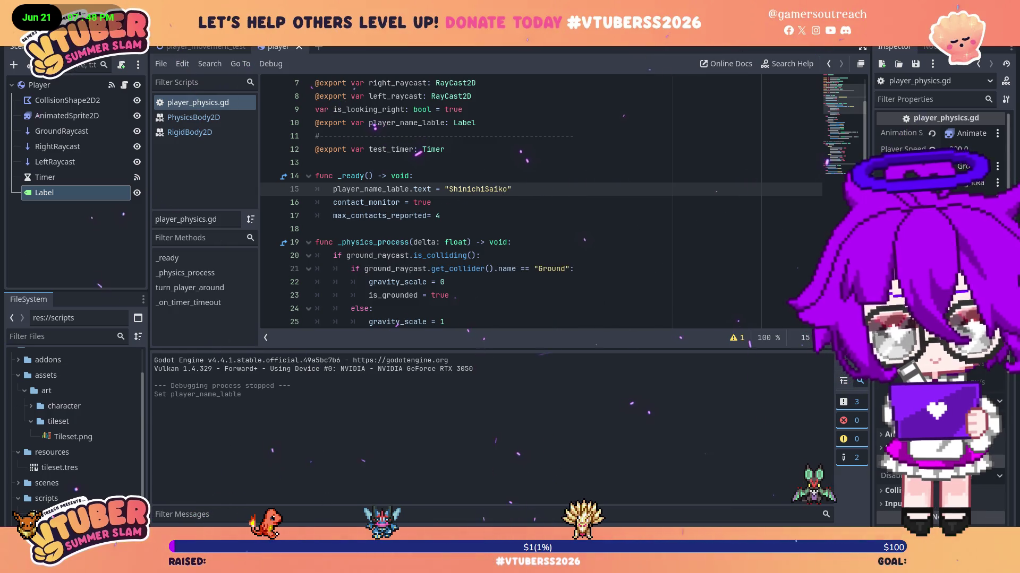
{"action": "key", "text": "F5"}
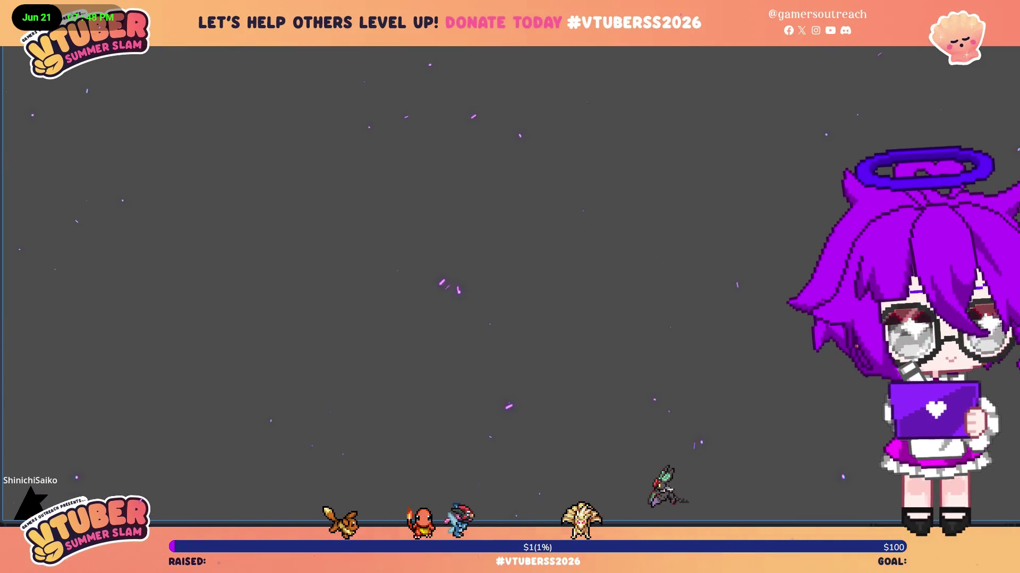
{"action": "key", "text": "F8"}
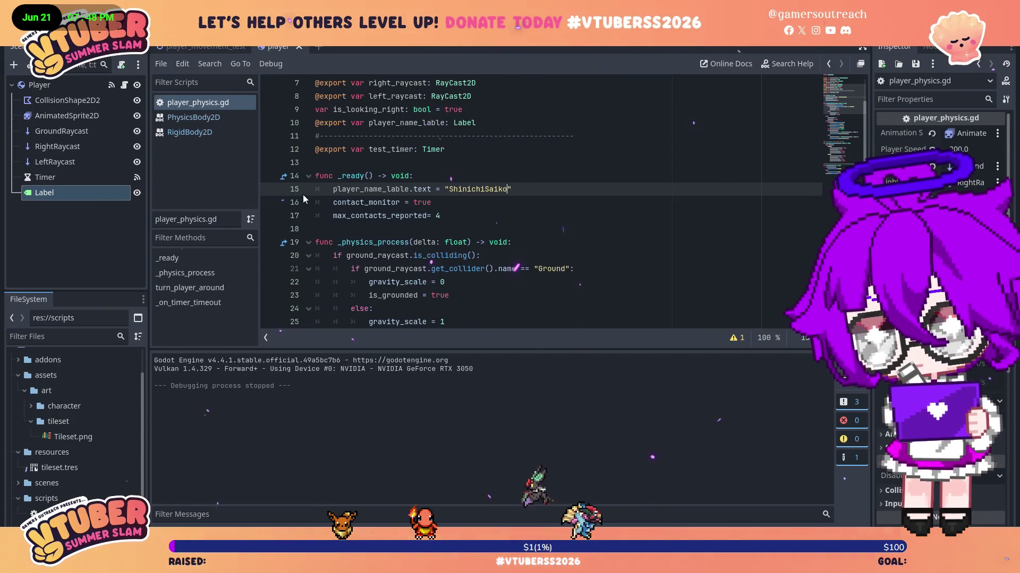
{"action": "left_click", "coordinate": [87, 86]}
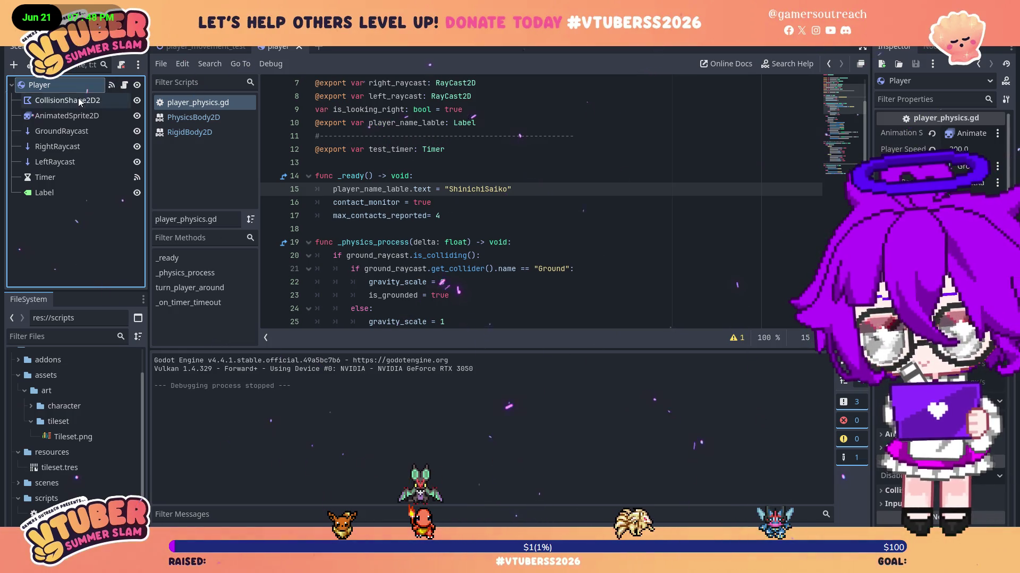
Inspect CollisionShape2D2's Polygon point array and the Player's properties
{"action": "left_click", "coordinate": [80, 101]}
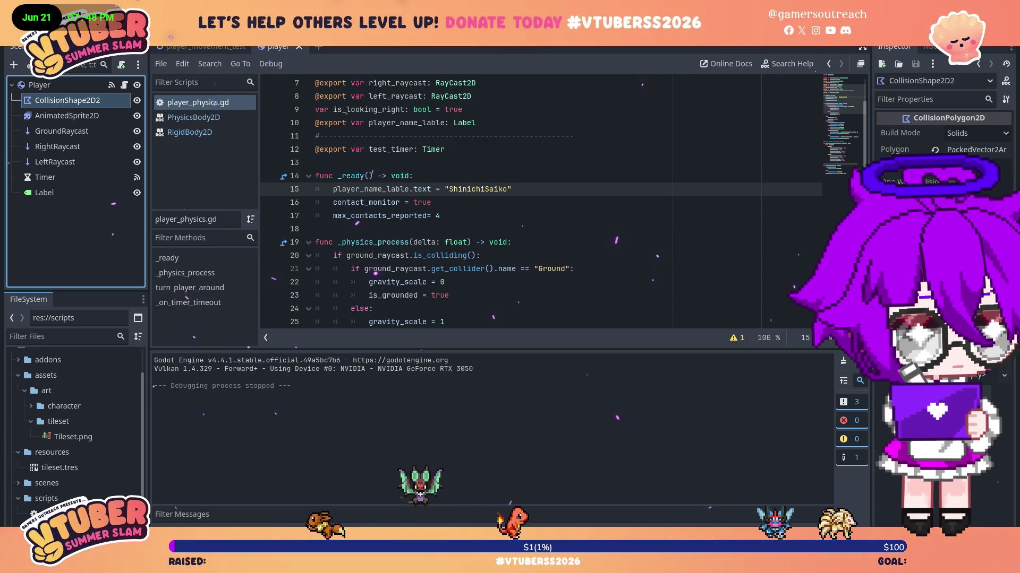
{"action": "left_click", "coordinate": [974, 151]}
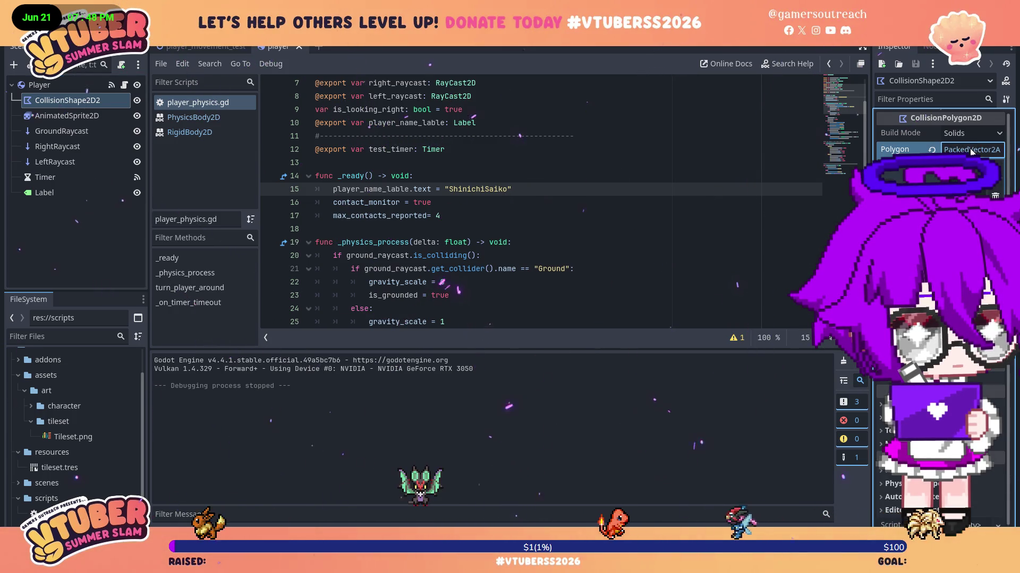
{"action": "left_click", "coordinate": [971, 151]}
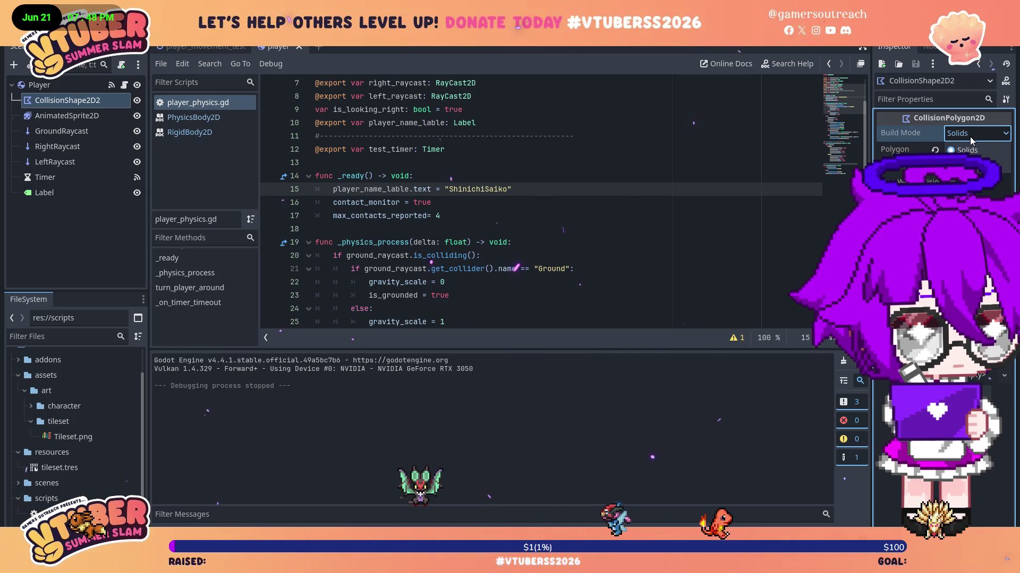
{"action": "left_click", "coordinate": [56, 87]}
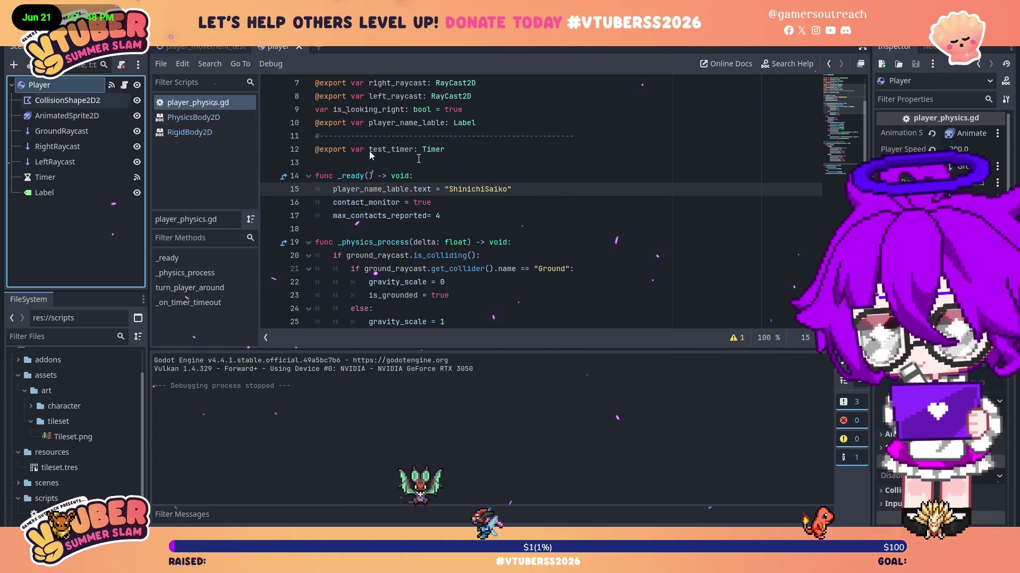
{"action": "left_click", "coordinate": [892, 419]}
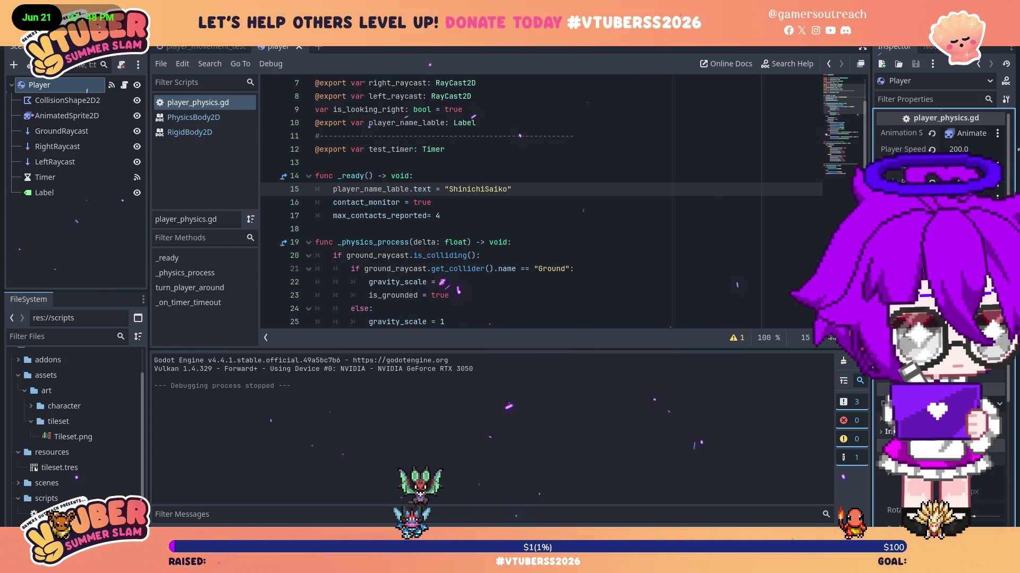
{"action": "scroll", "coordinate": [940, 451], "scroll_direction": "up", "scroll_amount": 2}
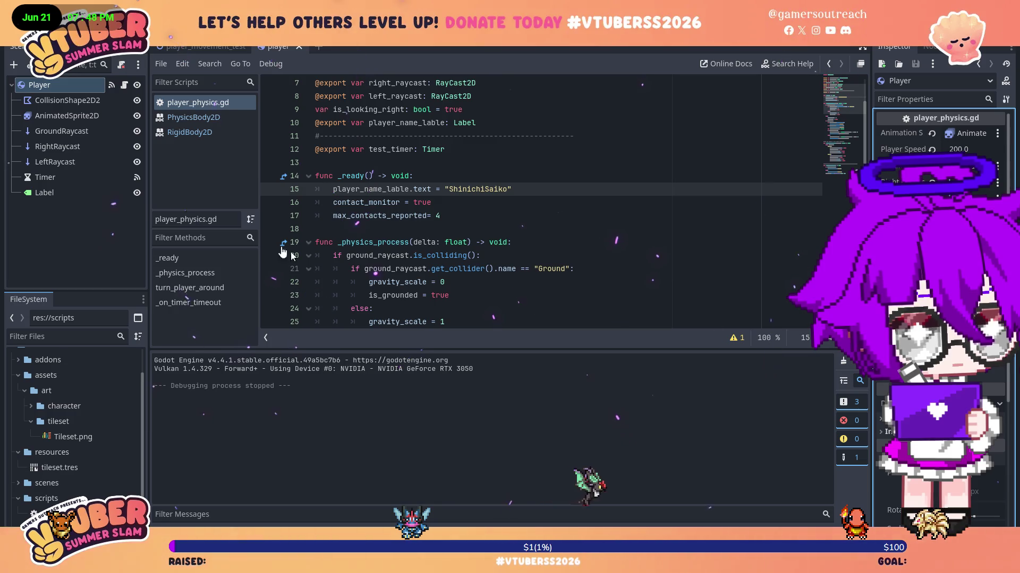
{"action": "left_click", "coordinate": [64, 101]}
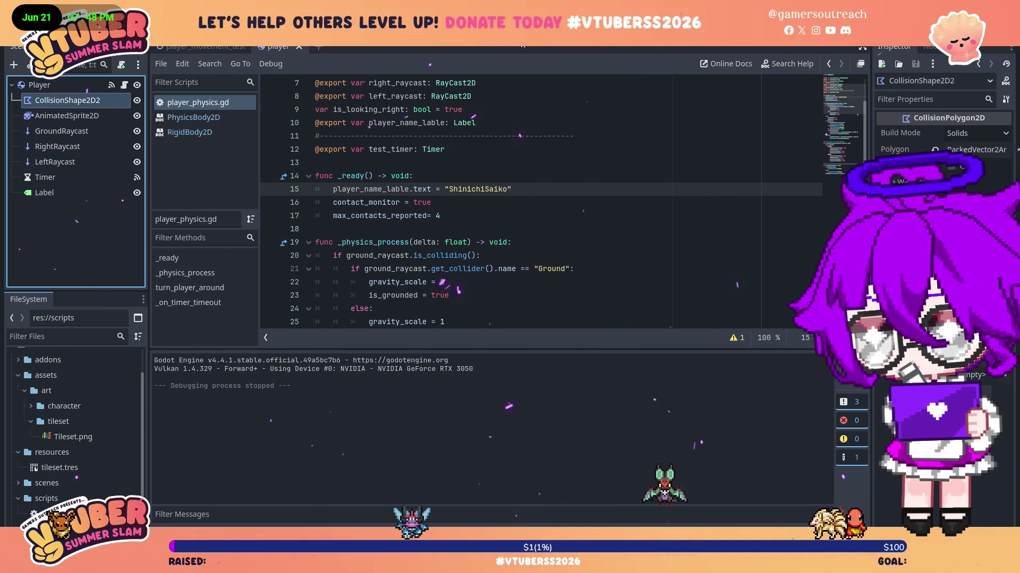
Switch to the 2D view and zoom in on the triangular collision polygon
{"action": "left_click", "coordinate": [522, 45]}
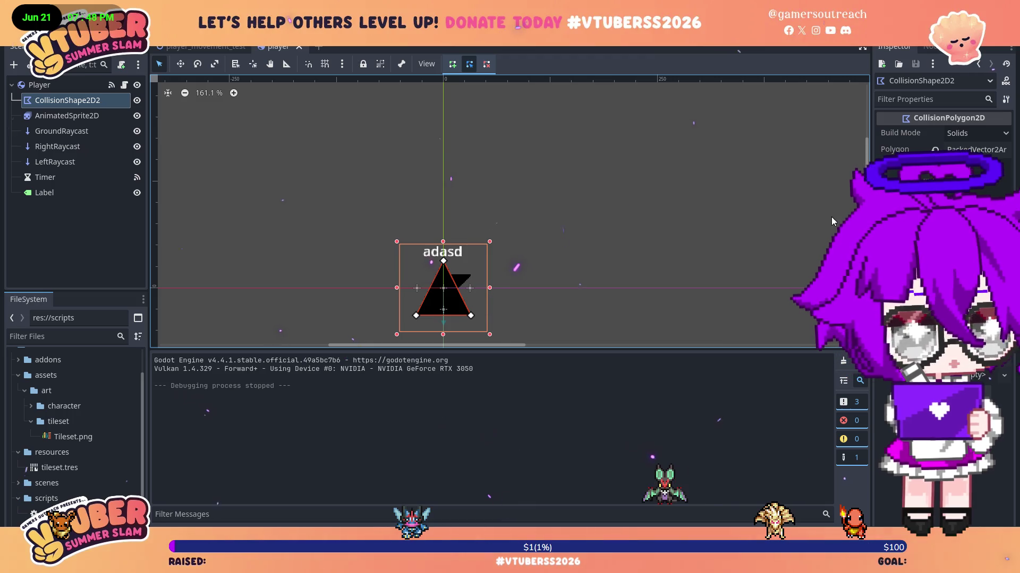
{"action": "left_click", "coordinate": [901, 135]}
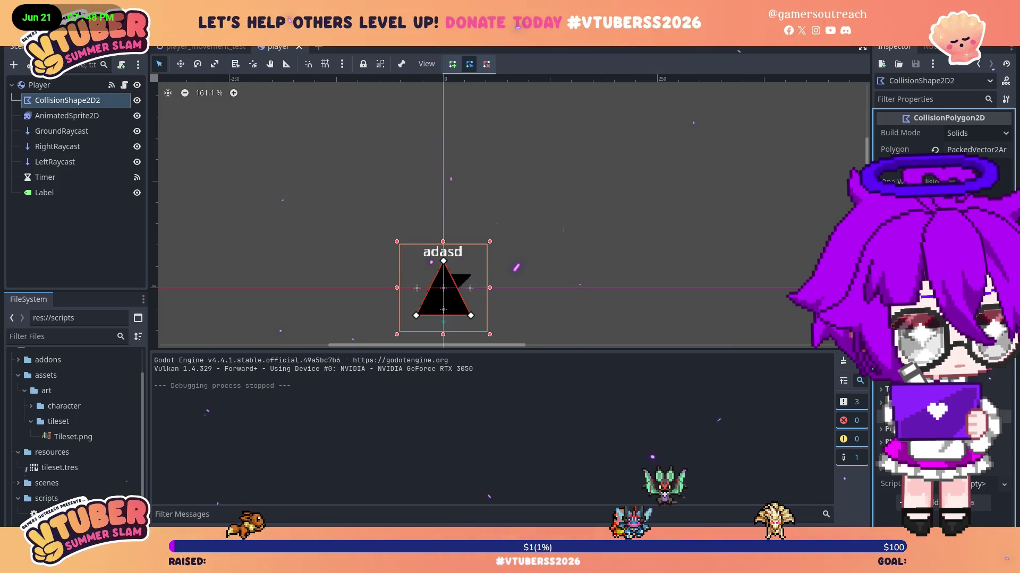
{"action": "scroll", "coordinate": [942, 319], "scroll_direction": "down", "scroll_amount": 5}
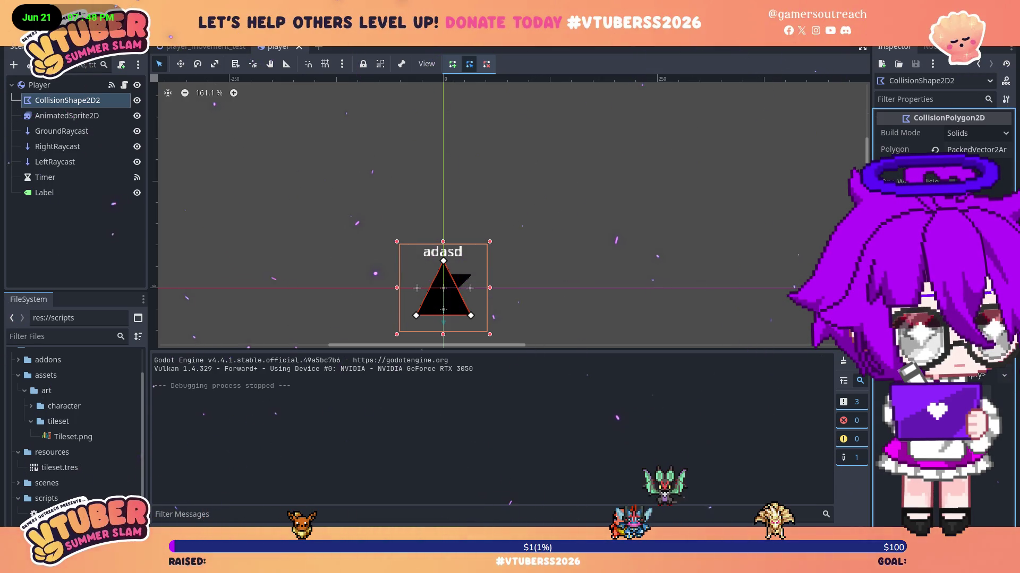
{"action": "left_click", "coordinate": [975, 151]}
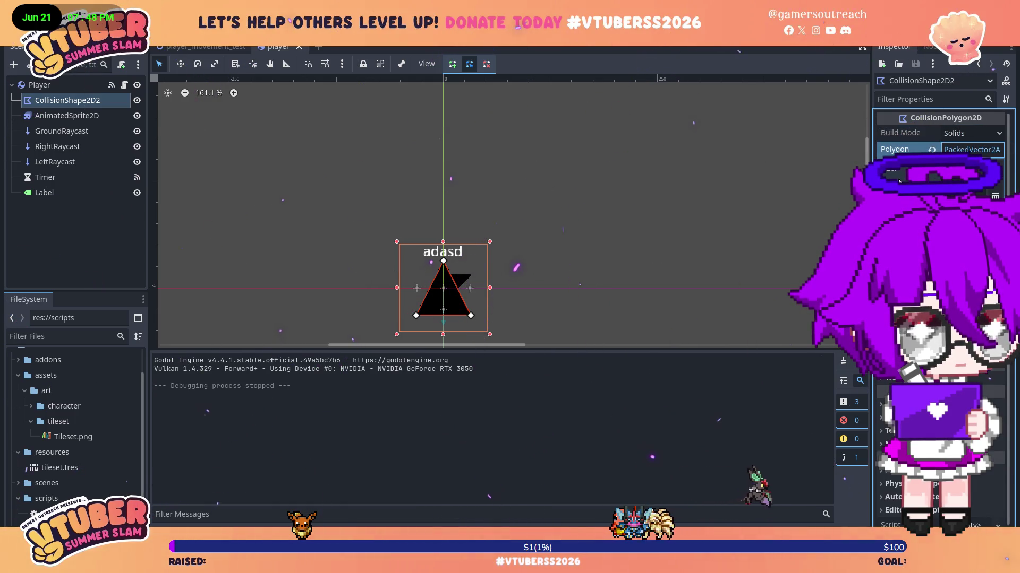
{"action": "scroll", "coordinate": [523, 282], "scroll_direction": "up", "scroll_amount": 8}
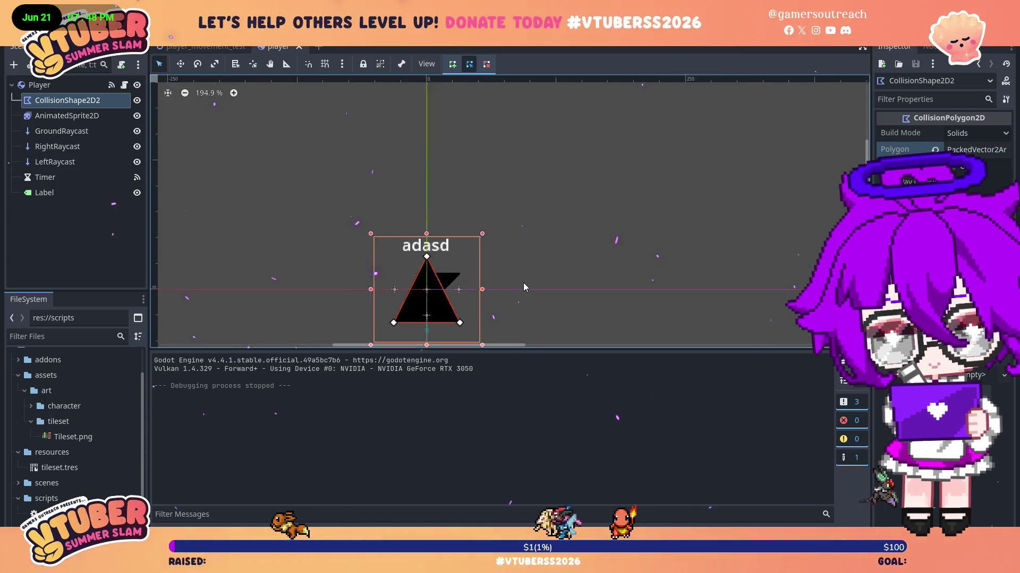
{"action": "scroll", "coordinate": [595, 239], "scroll_direction": "left", "scroll_amount": 3}
{"action": "scroll", "coordinate": [594, 239], "scroll_direction": "down", "scroll_amount": 1}
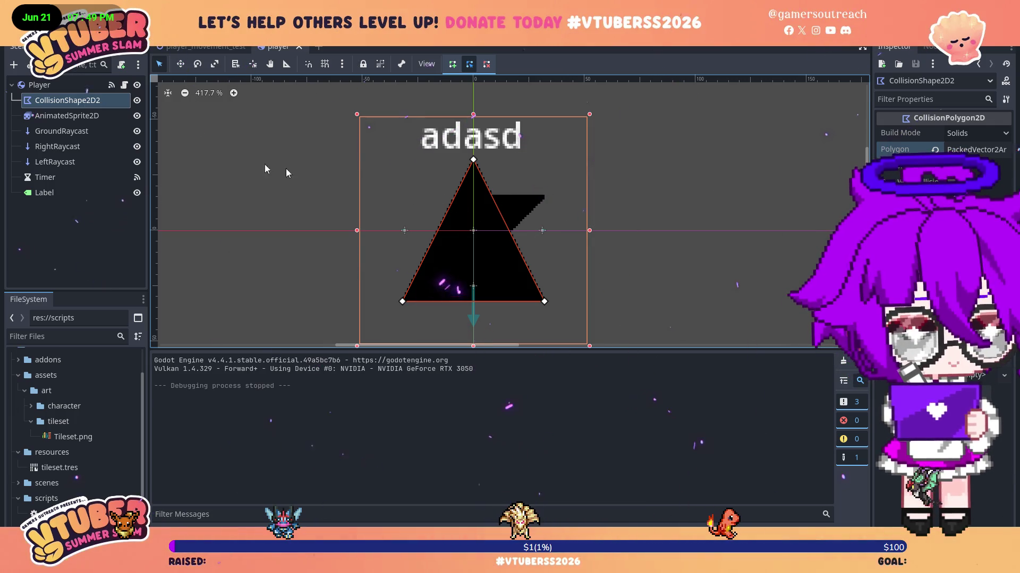
{"action": "left_click", "coordinate": [56, 86]}
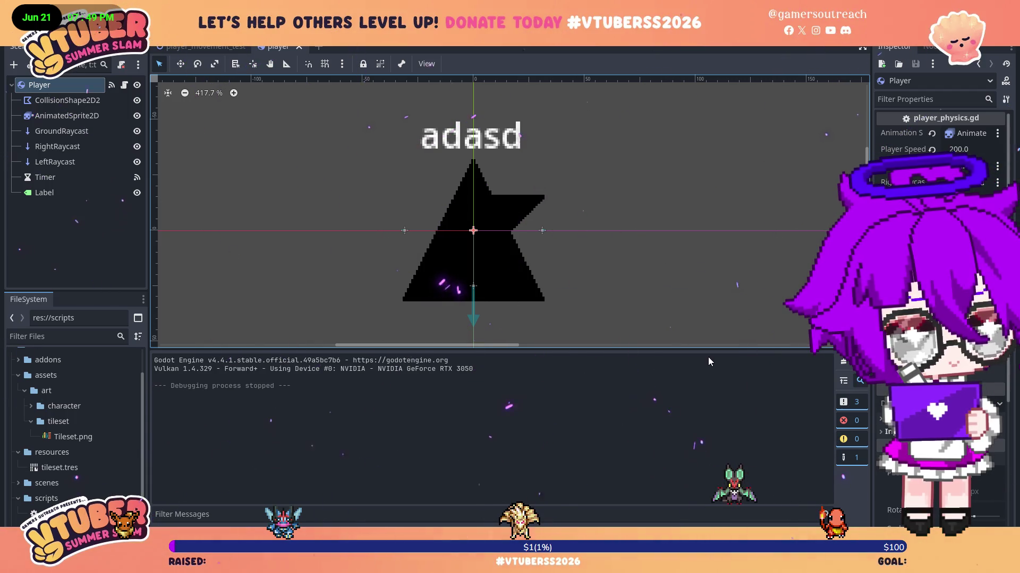
Toggle a layer bit in the Player's Collision Mask
{"action": "left_click", "coordinate": [898, 417]}
{"action": "scroll", "coordinate": [940, 319], "scroll_direction": "down", "scroll_amount": 2}
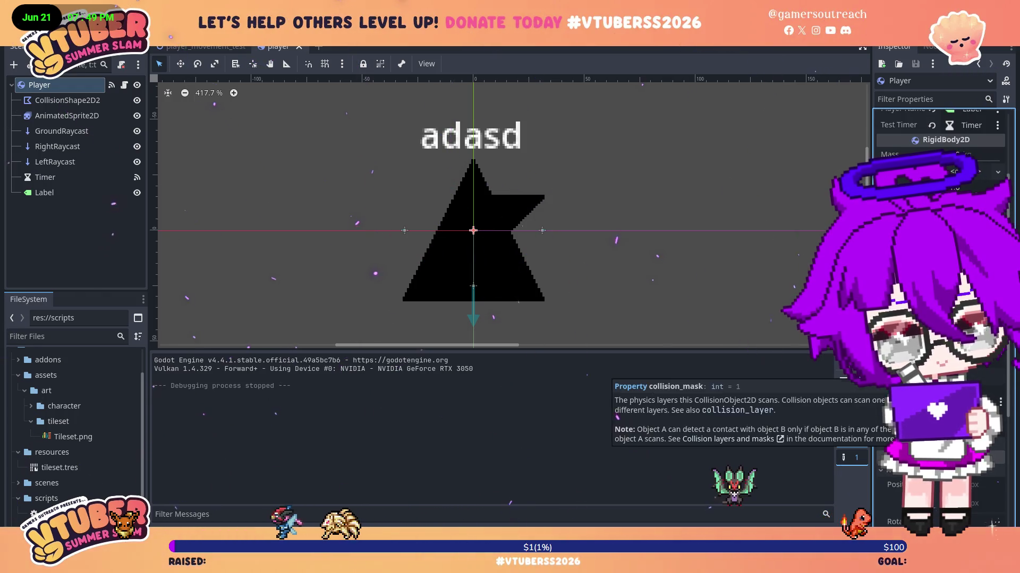
{"action": "left_click", "coordinate": [934, 374]}
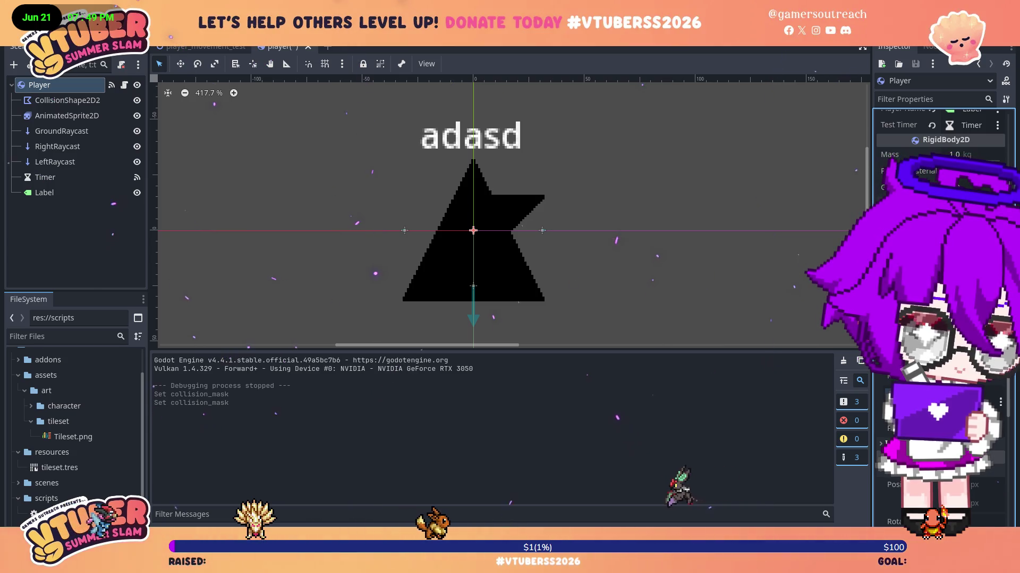
Check the GroundRaycast, RightRaycast and LeftRaycast nodes, then return to player_movement_test
{"action": "left_click", "coordinate": [62, 131]}
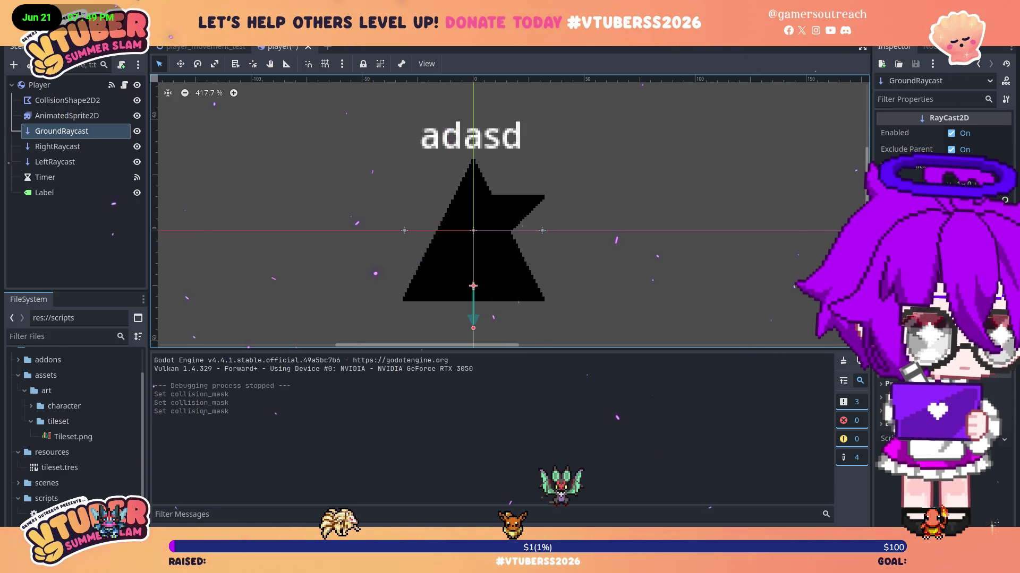
{"action": "left_click", "coordinate": [903, 407]}
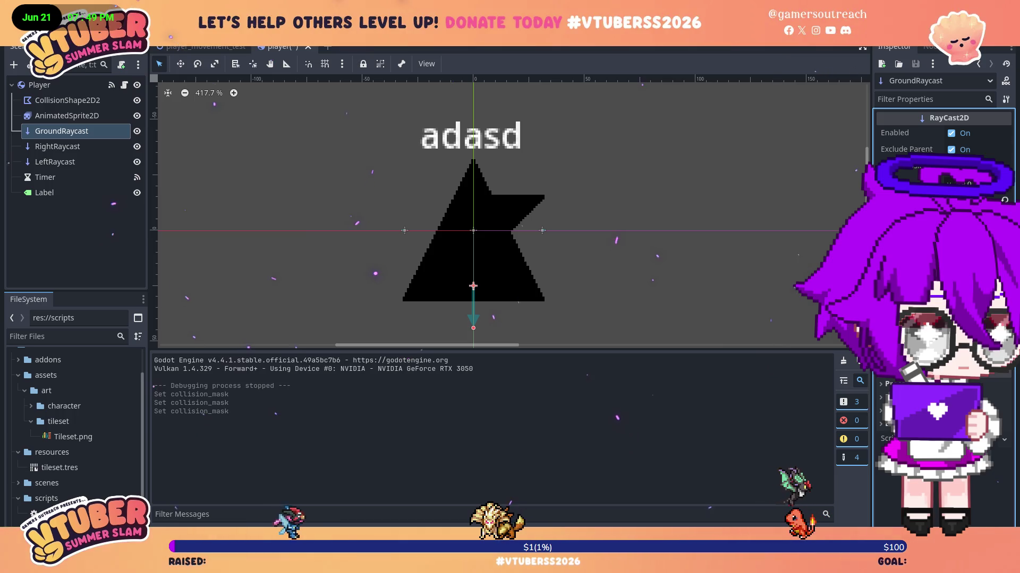
{"action": "left_click", "coordinate": [64, 147]}
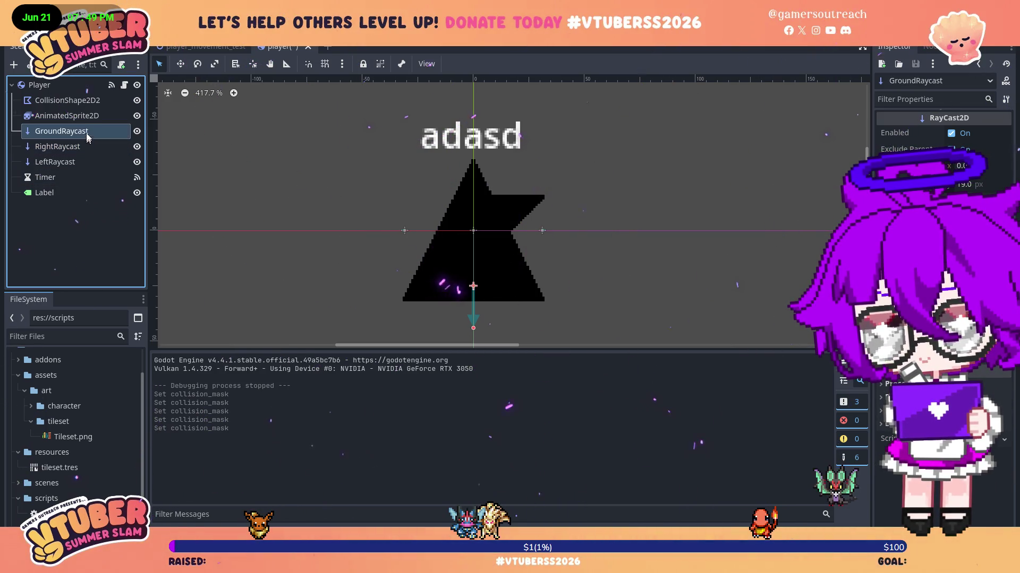
{"action": "left_click", "coordinate": [75, 163]}
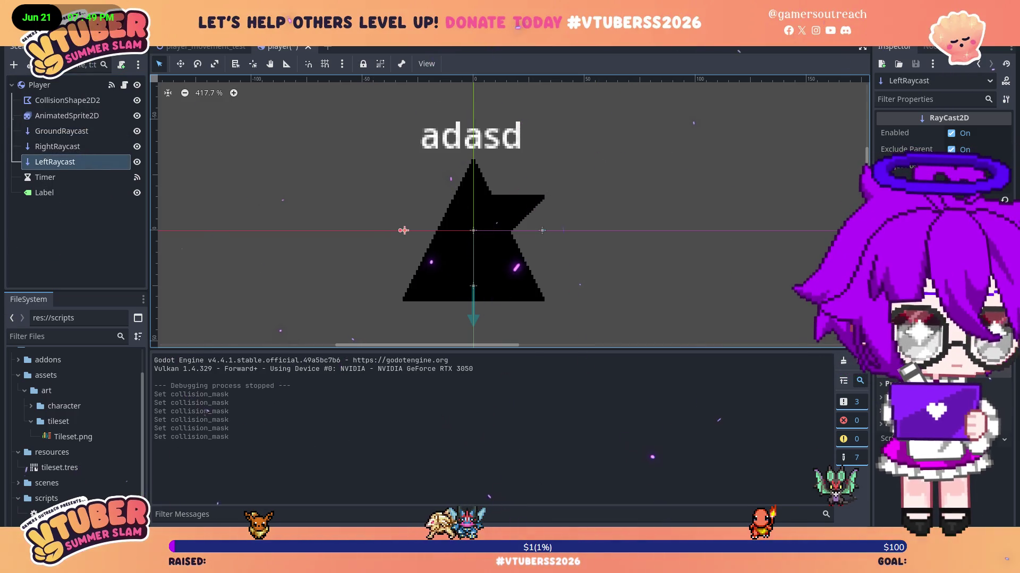
{"action": "left_click", "coordinate": [77, 87]}
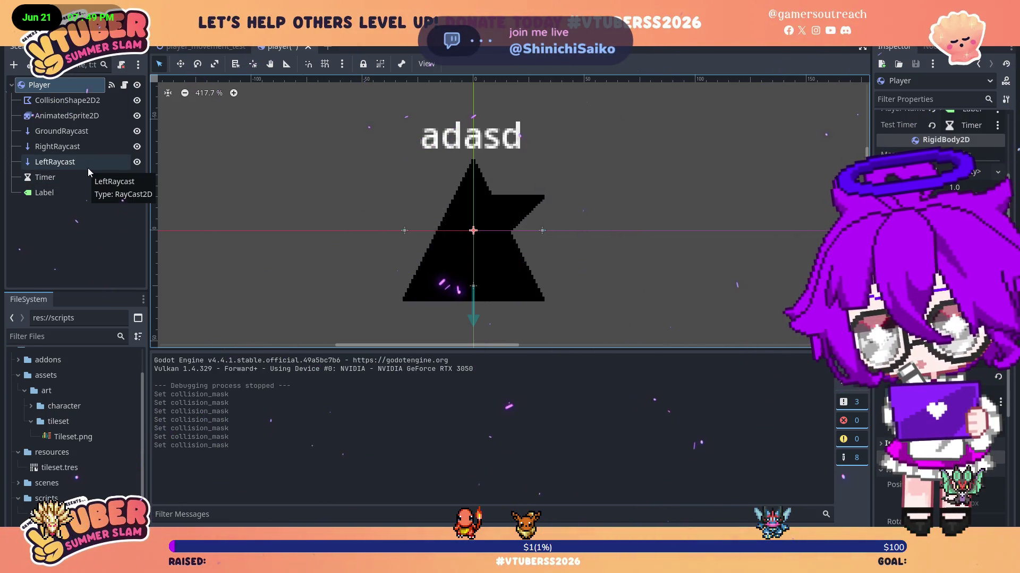
{"action": "left_click", "coordinate": [204, 46]}
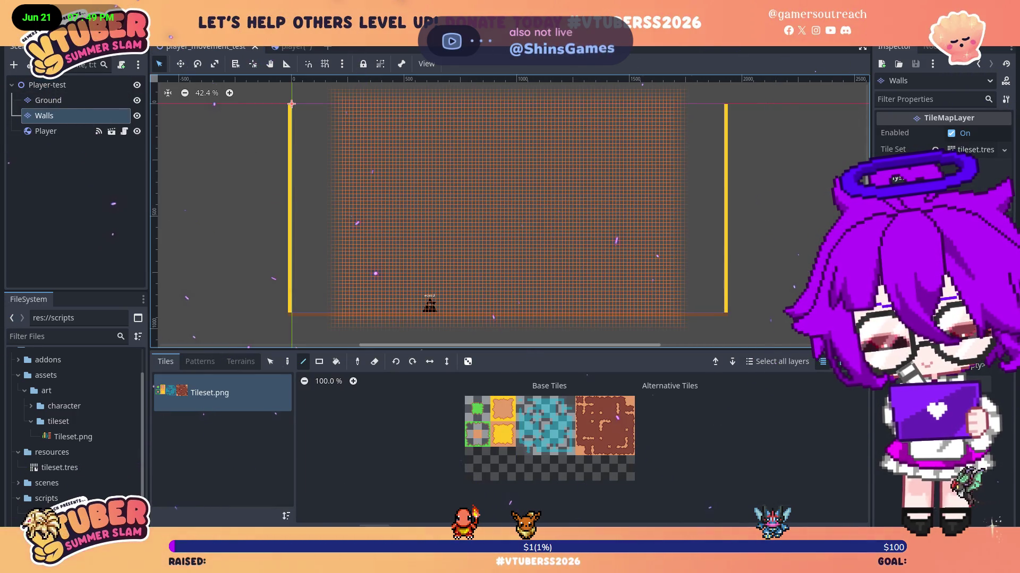
Inspect the Walls layer's tile set physics settings, then run the game with F6
{"action": "left_click", "coordinate": [432, 534]}
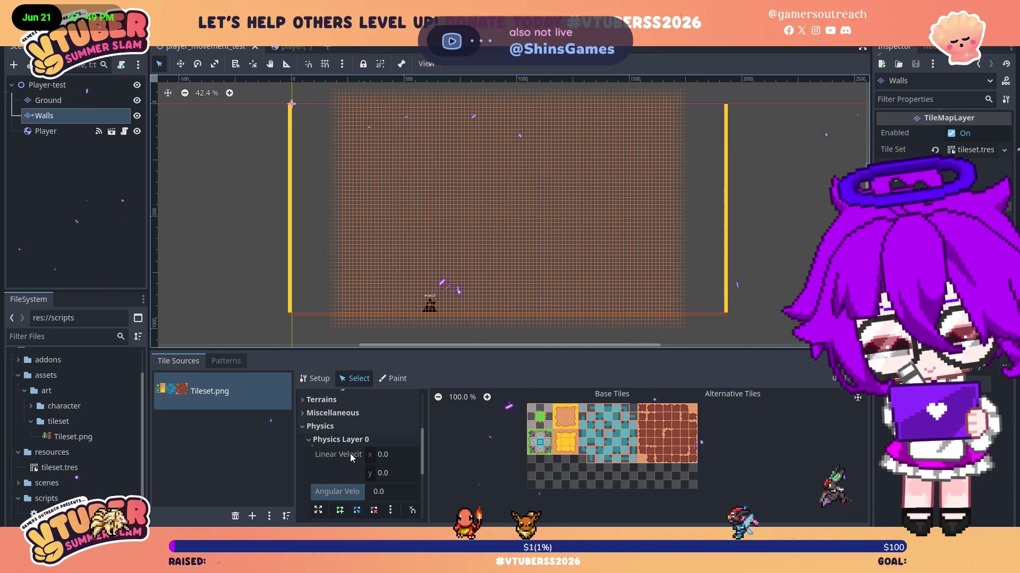
{"action": "scroll", "coordinate": [349, 454], "scroll_direction": "down", "scroll_amount": 5}
{"action": "scroll", "coordinate": [349, 455], "scroll_direction": "up", "scroll_amount": 5}
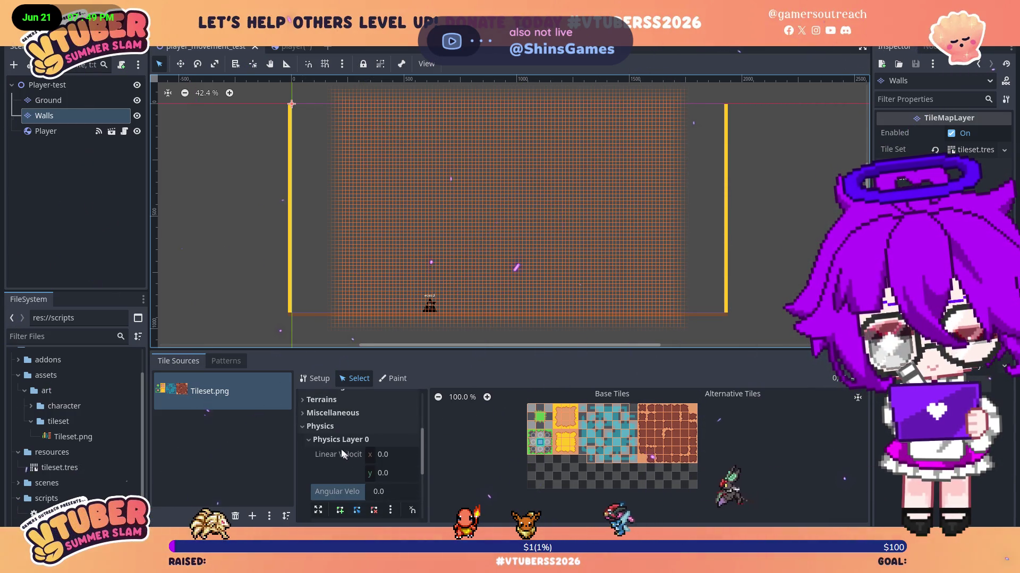
{"action": "scroll", "coordinate": [305, 435], "scroll_direction": "up", "scroll_amount": 5}
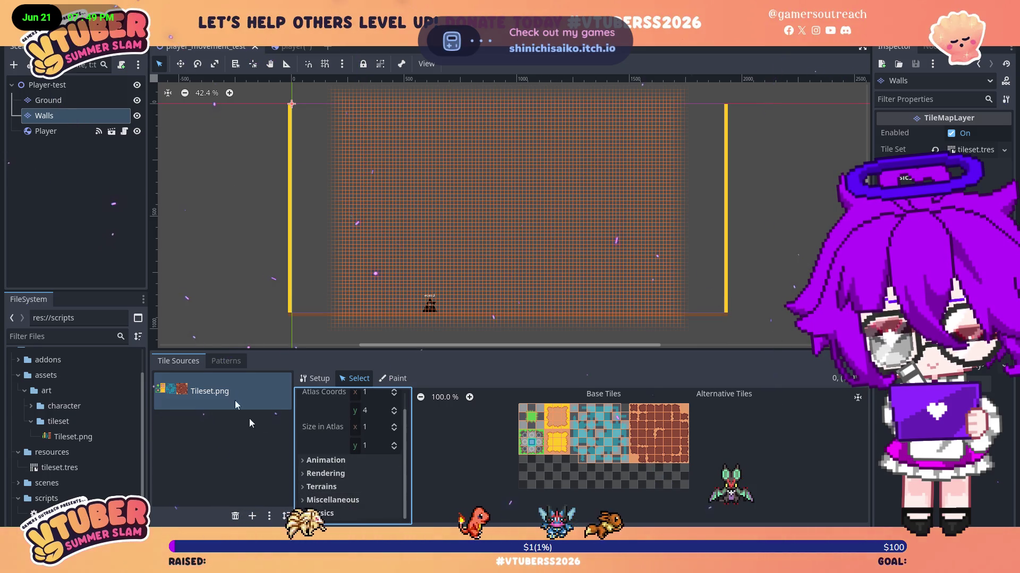
{"action": "left_click", "coordinate": [976, 150]}
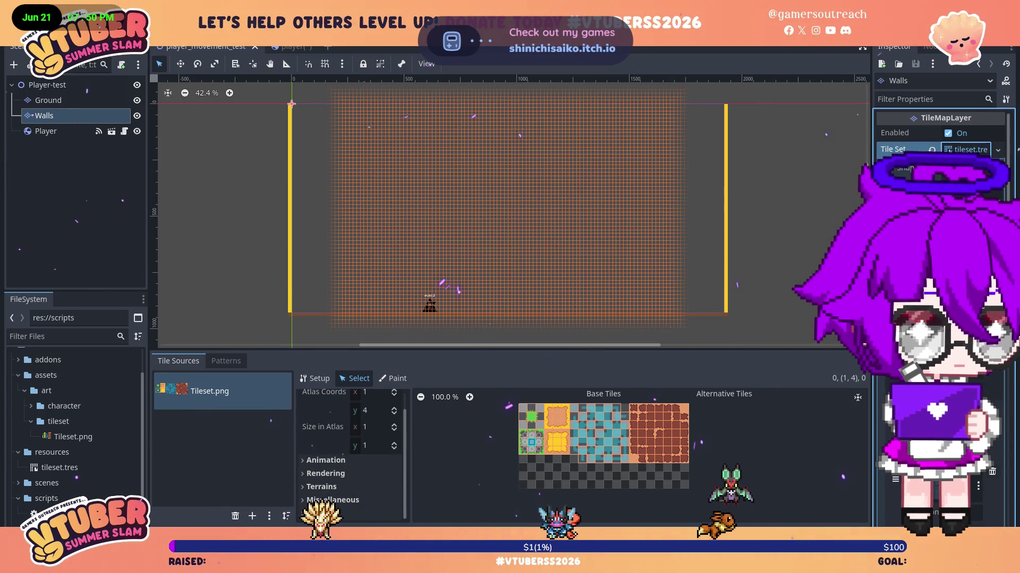
{"action": "scroll", "coordinate": [939, 265], "scroll_direction": "down", "scroll_amount": 2}
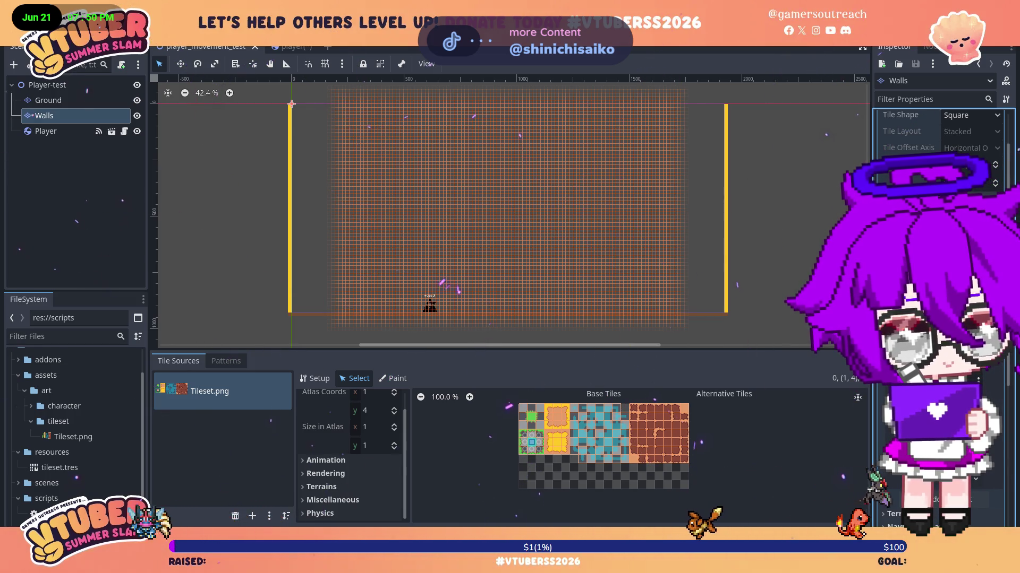
{"action": "key", "text": "F6"}
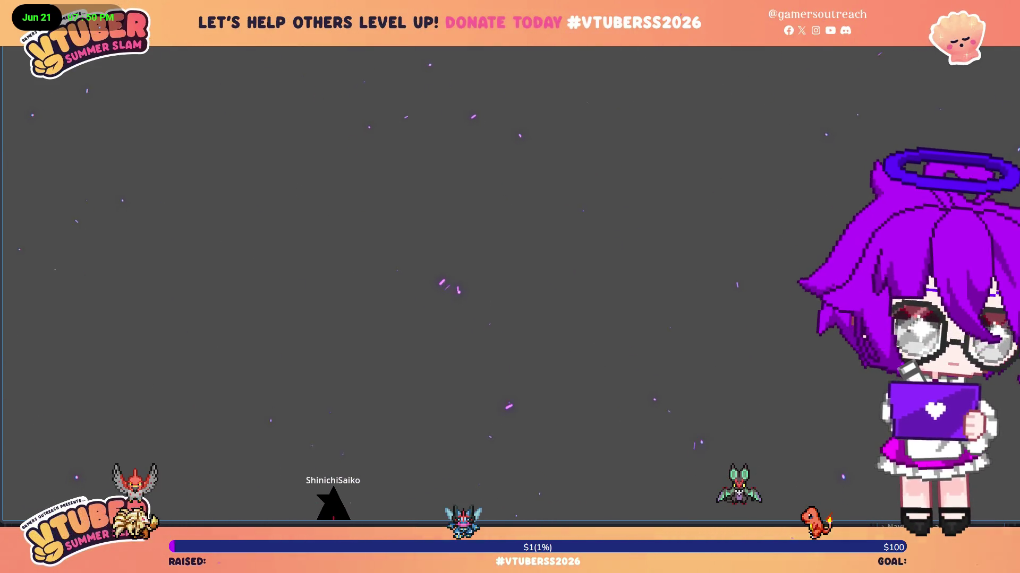
Stop the game and undo each stray paste of the Right, Left and Ground2 wall nodes onto Player
{"action": "key", "text": "F8"}
{"action": "left_click", "coordinate": [64, 132]}
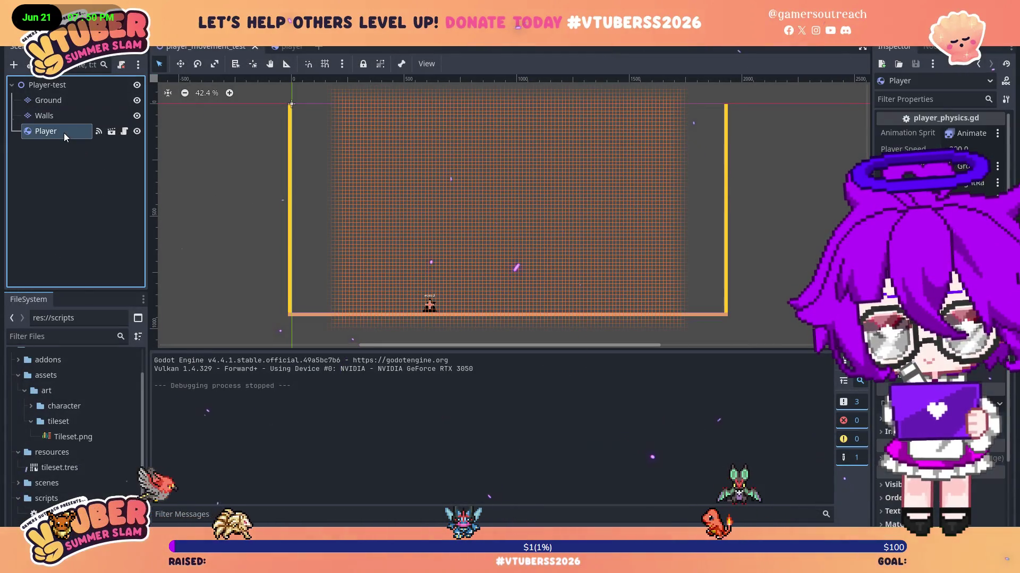
{"action": "key", "text": "ctrl+shift+v"}
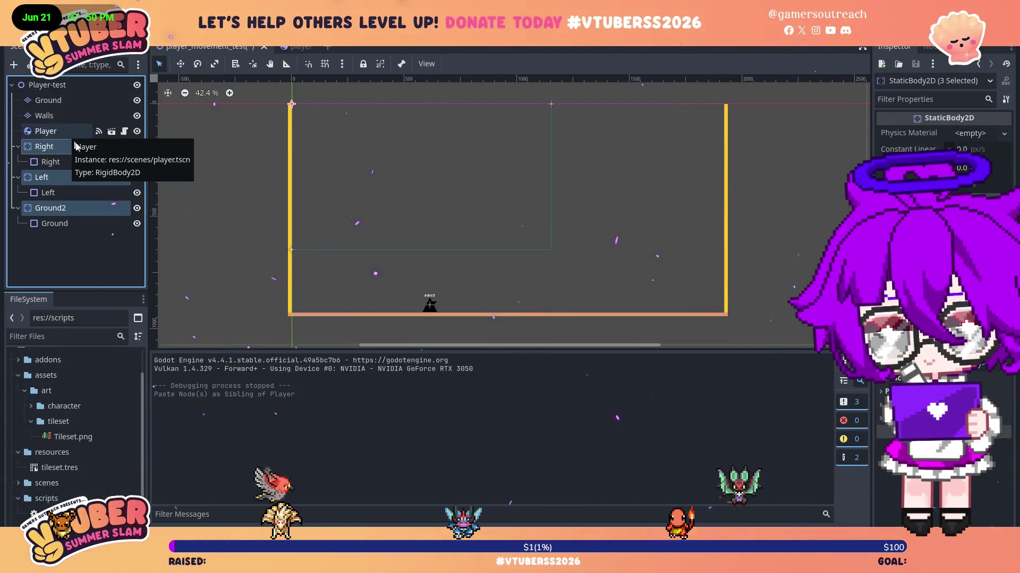
{"action": "key", "text": "ctrl+z"}
{"action": "left_click", "coordinate": [65, 132]}
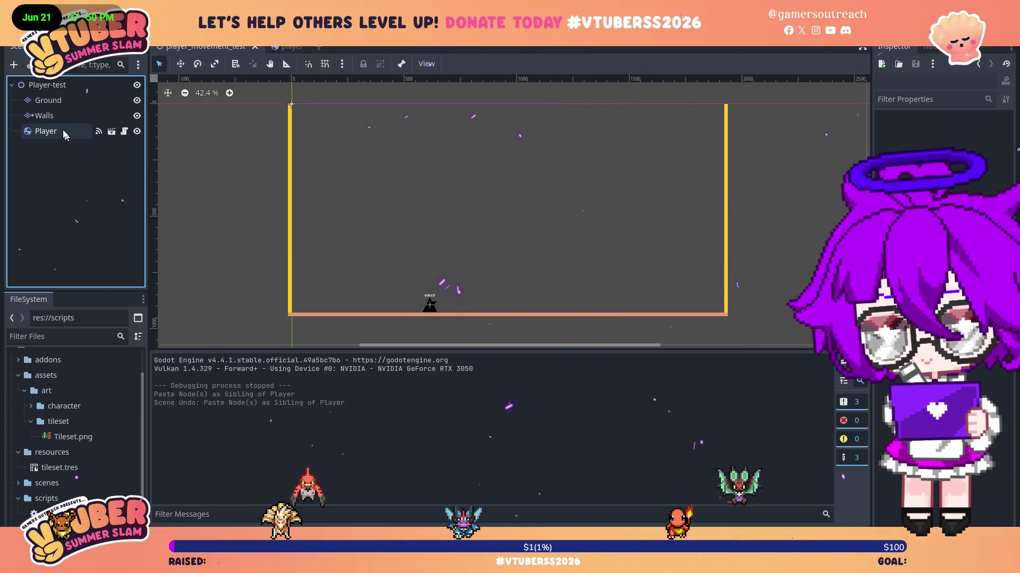
{"action": "key", "text": "ctrl+shift+v"}
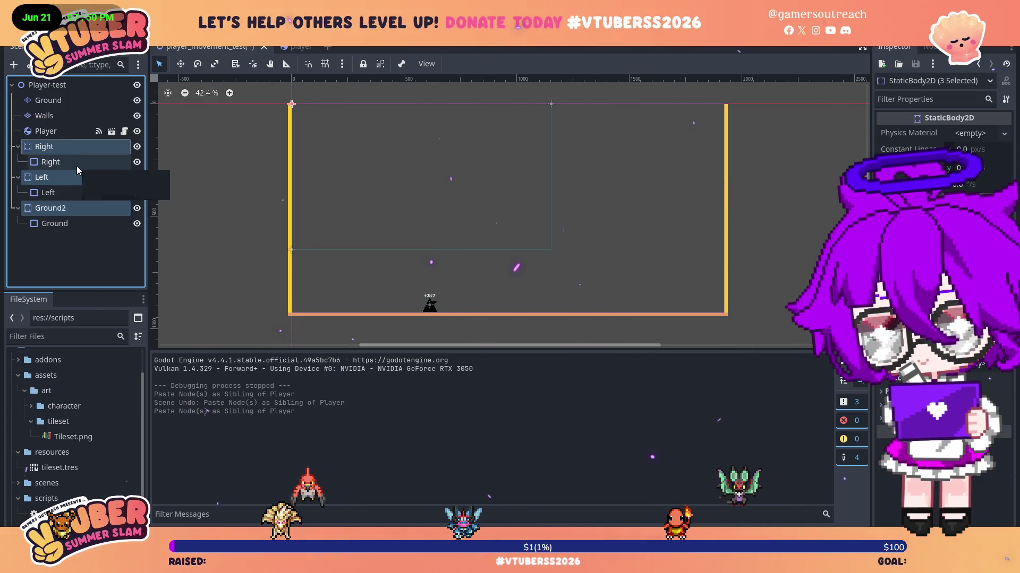
{"action": "key", "text": "ctrl+z"}
{"action": "left_click", "coordinate": [53, 133]}
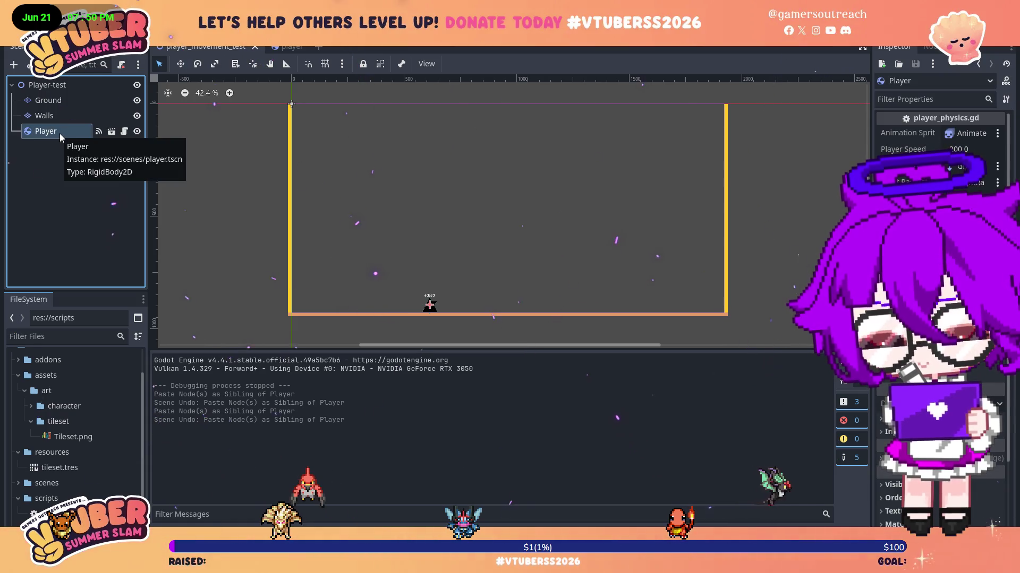
{"action": "key", "text": "ctrl+shift+v"}
{"action": "key", "text": "ctrl+z"}
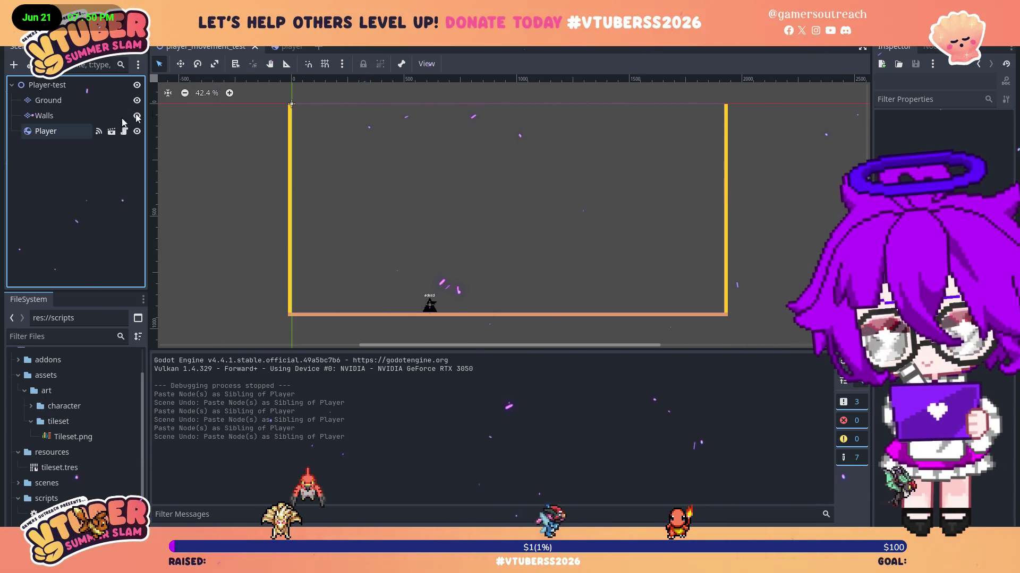
Bring up the Instantiate Child Scene picker for the Player-test root
{"action": "right_click", "coordinate": [74, 86]}
{"action": "left_click", "coordinate": [104, 98]}
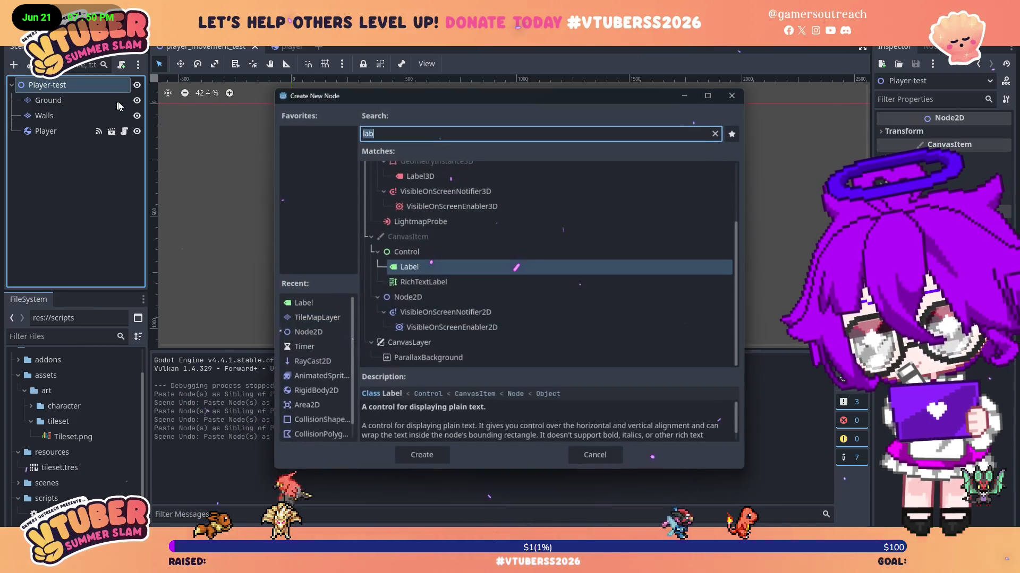
{"action": "key", "text": "Escape"}
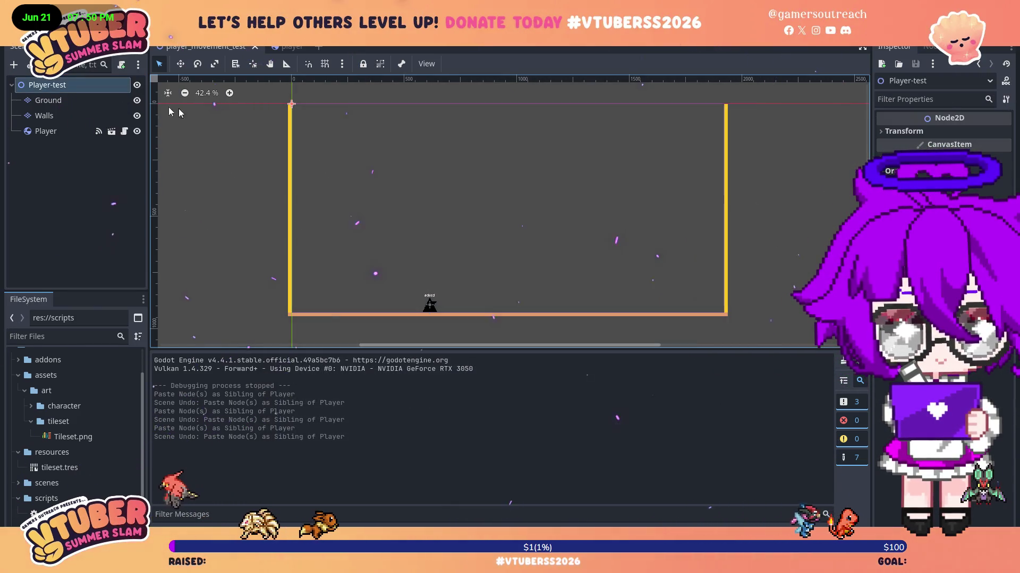
{"action": "right_click", "coordinate": [73, 85]}
{"action": "left_click", "coordinate": [105, 101]}
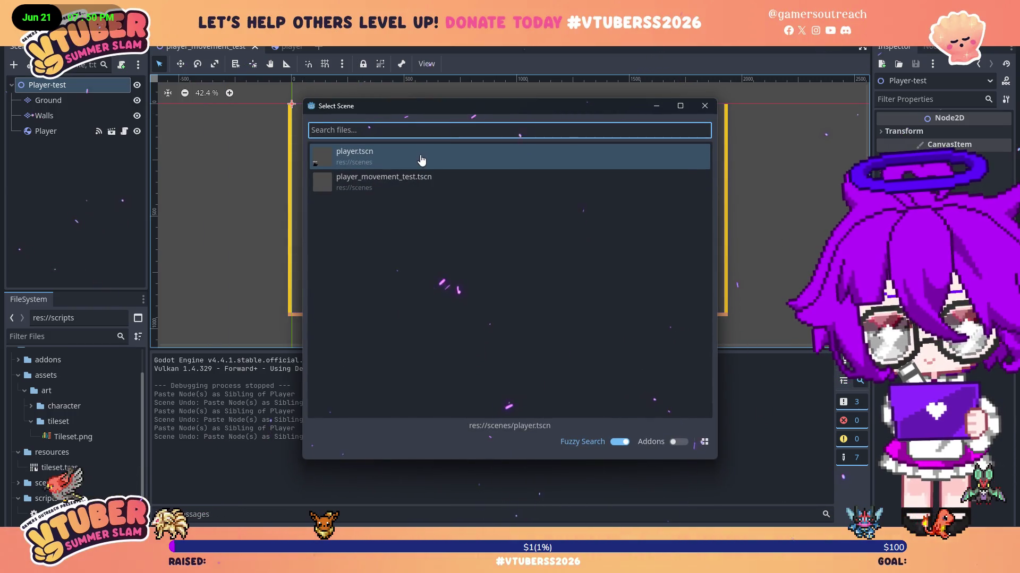
Instance player.tscn as Player2, place it mid-level, and run the game
{"action": "double_click", "coordinate": [419, 154]}
{"action": "left_click_drag", "start_coordinate": [330, 124], "coordinate": [553, 217]}
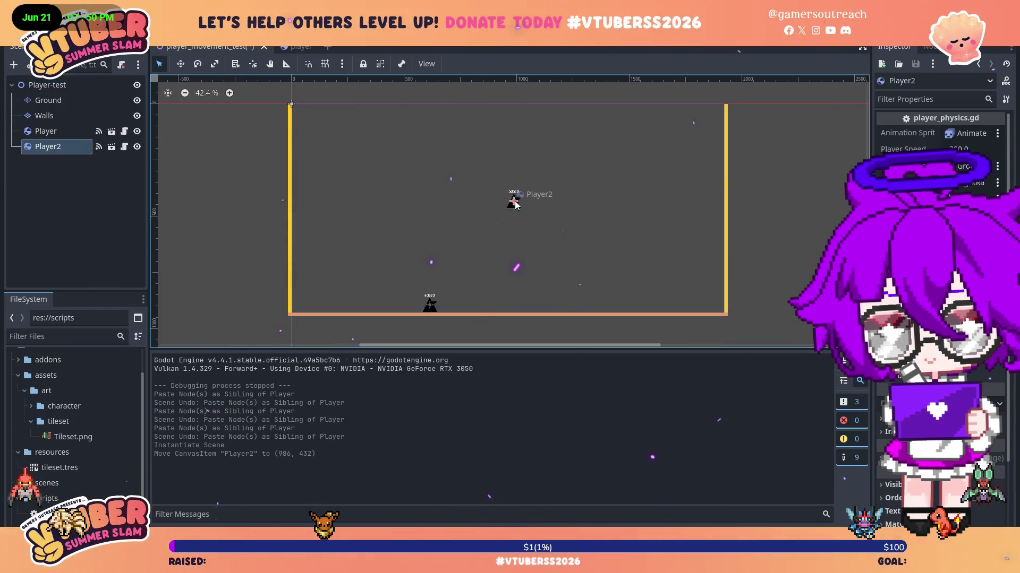
{"action": "key", "text": "F6"}
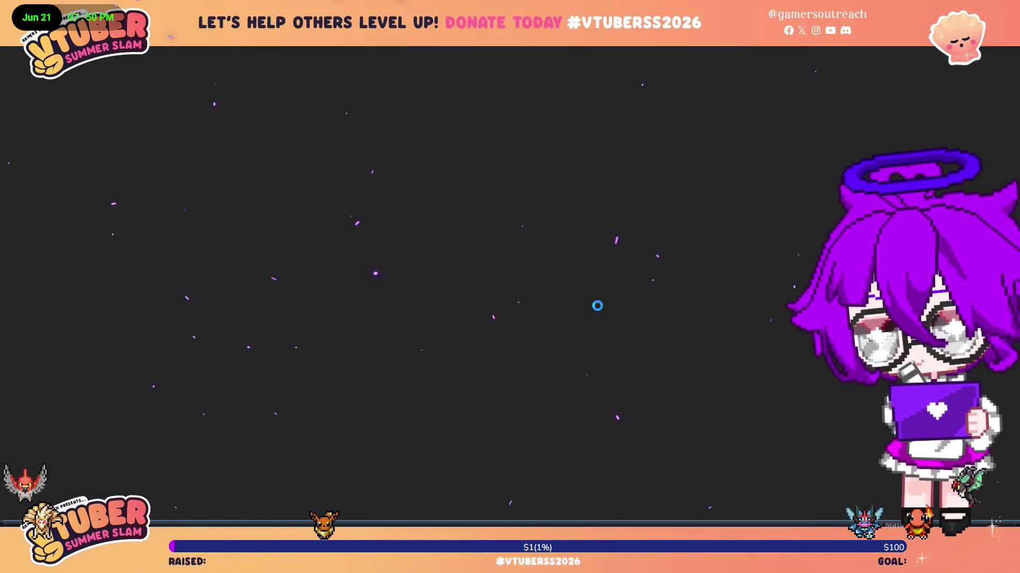
Move both players left against the wall and back right, then close the game
{"action": "key", "text": "Left"}
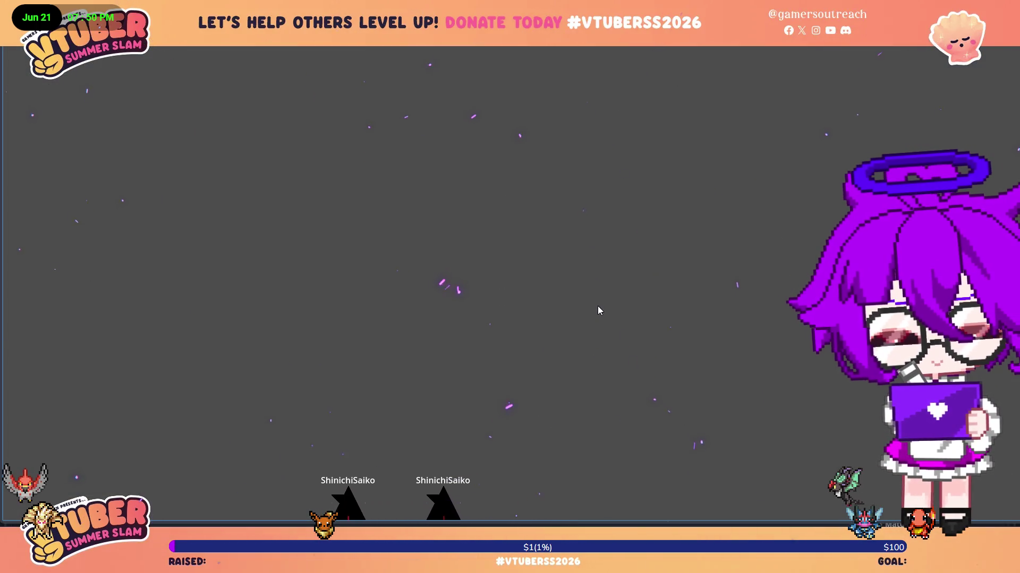
{"action": "key", "text": "Left"}
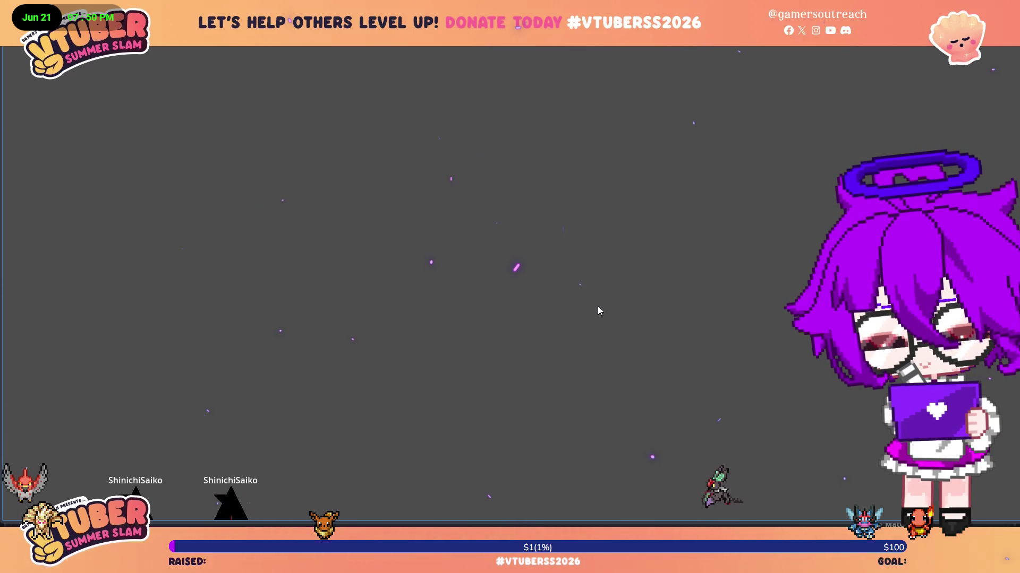
{"action": "key", "text": "Right"}
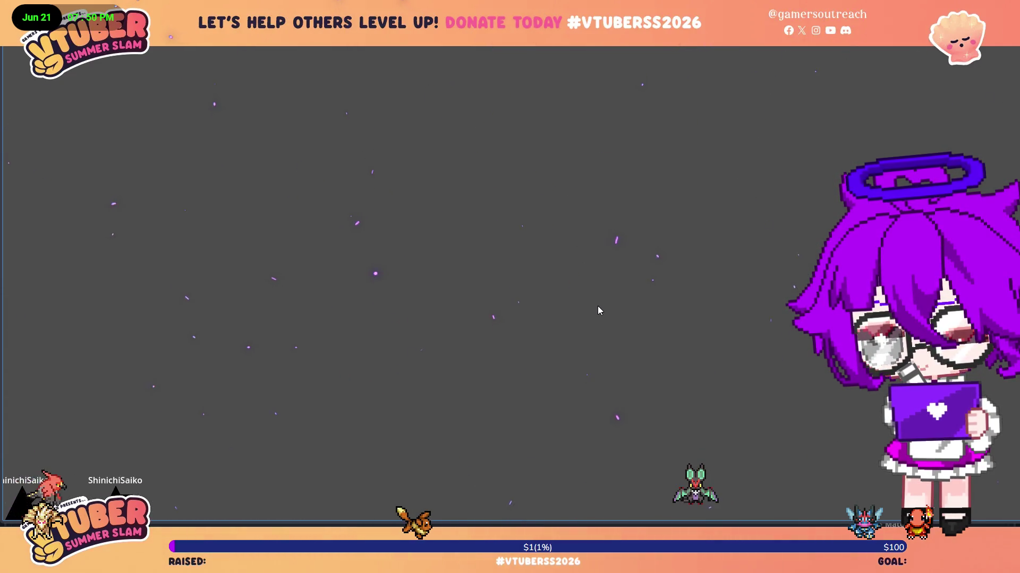
{"action": "key", "text": "Right"}
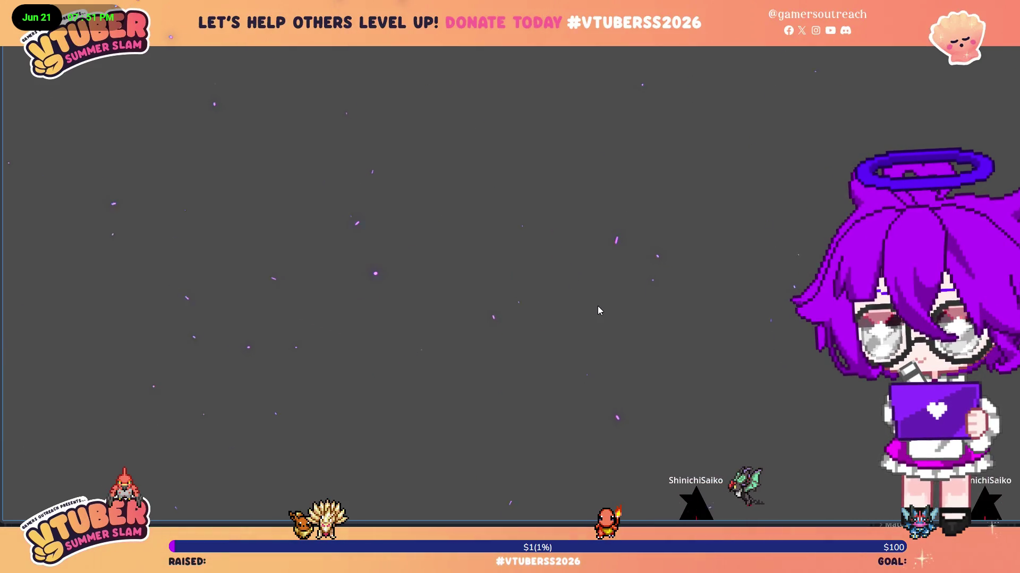
{"action": "key", "text": "alt+F4"}
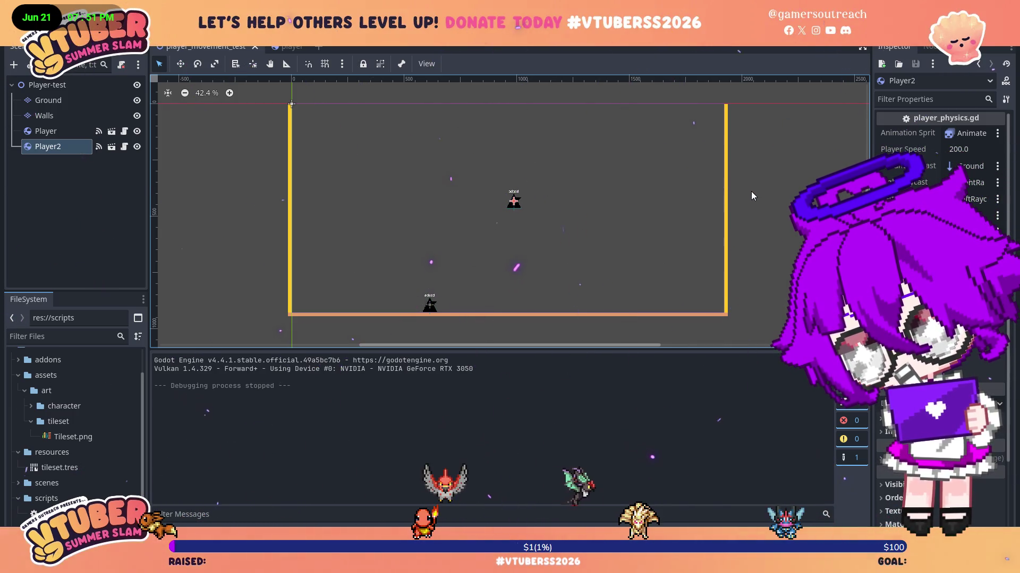
{"action": "key", "text": "alt+Tab"}
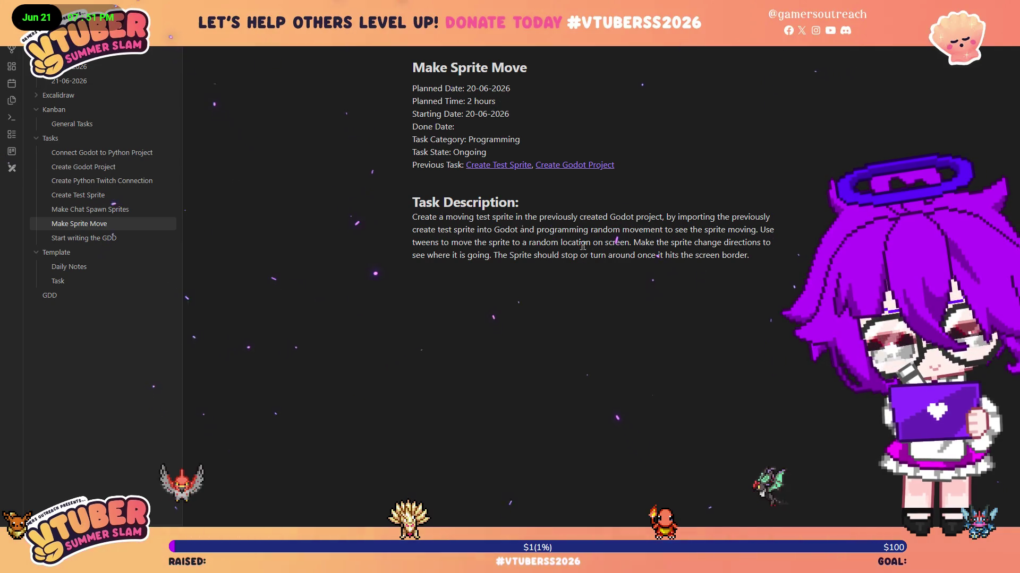
Enter 21-06-2026 as Make Sprite Move's Done Date, then open the General Tasks board
{"action": "left_click_drag", "start_coordinate": [535, 242], "coordinate": [440, 242]}
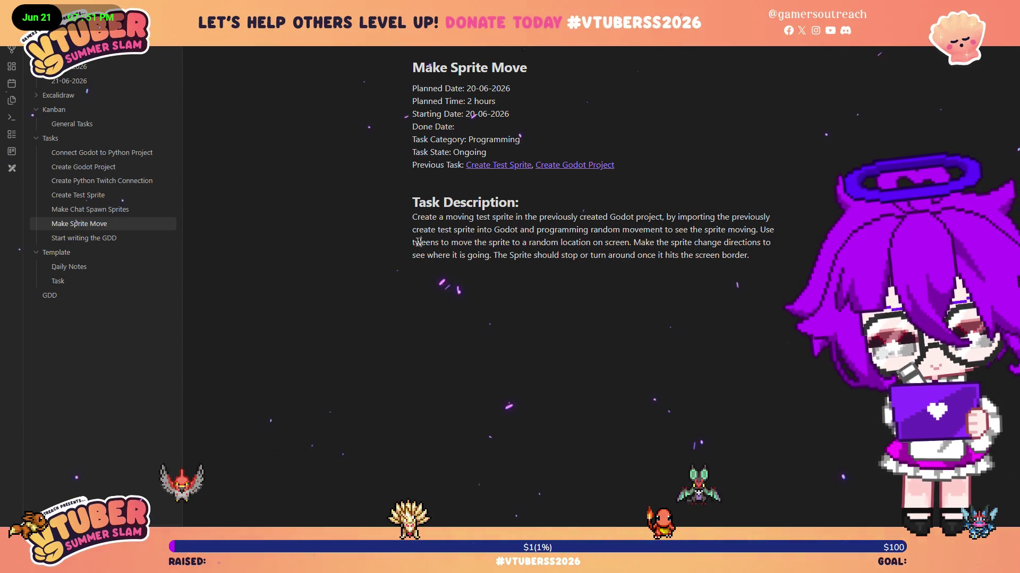
{"action": "left_click", "coordinate": [634, 244]}
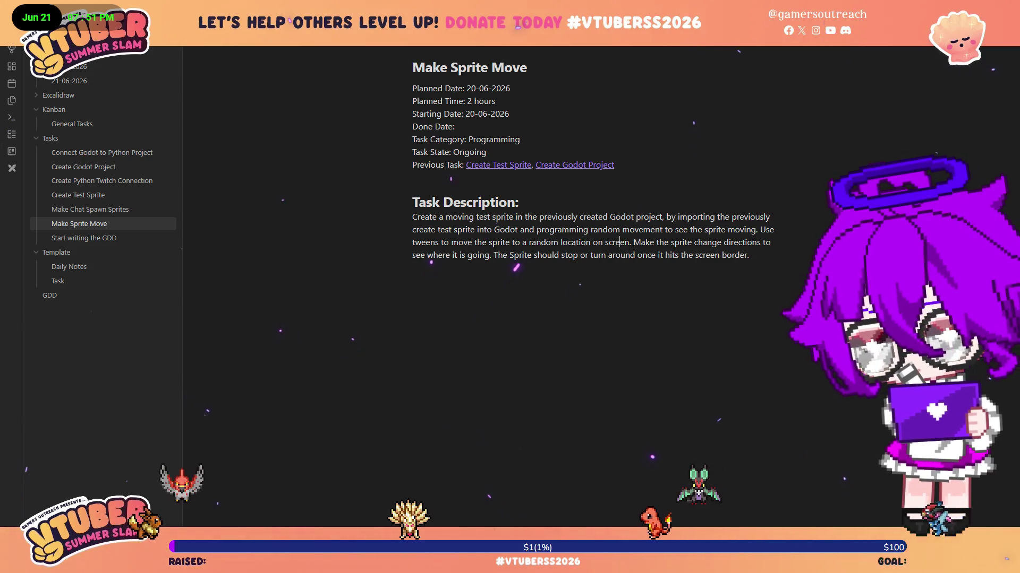
{"action": "key", "text": "Left"}
{"action": "key", "text": "Left"}
{"action": "key", "text": "Left"}
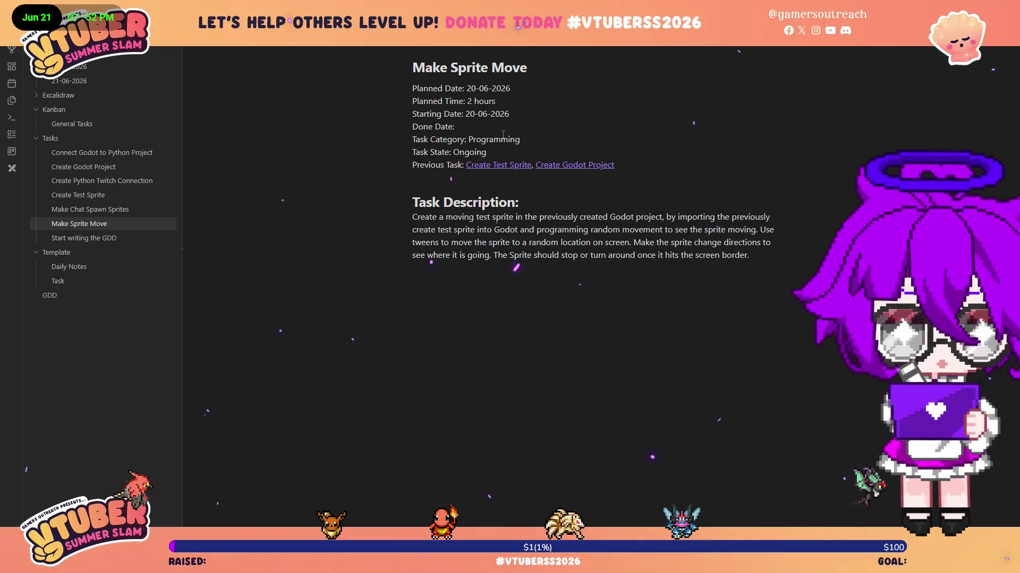
{"action": "type", "text": "-20"}
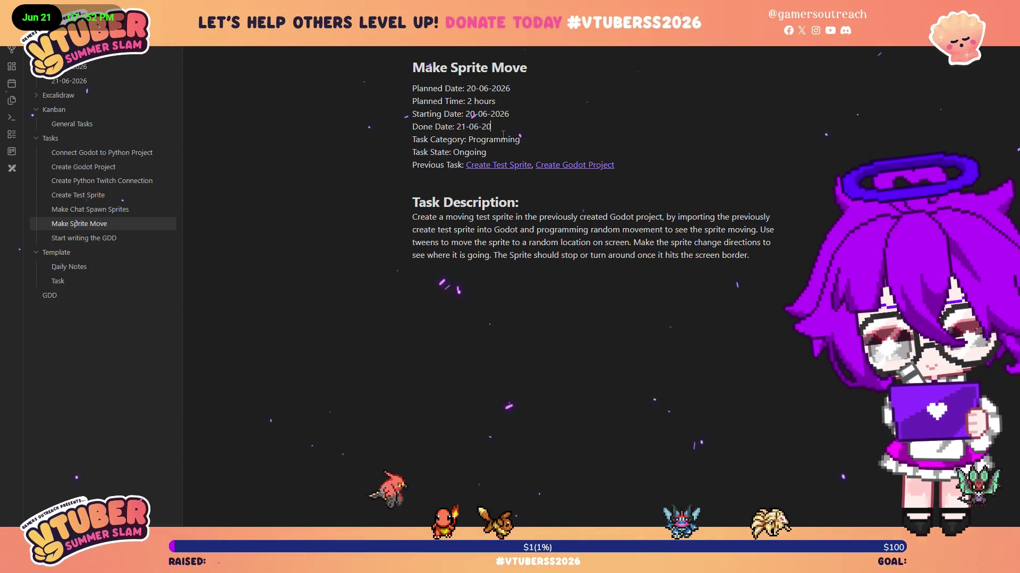
{"action": "type", "text": "26"}
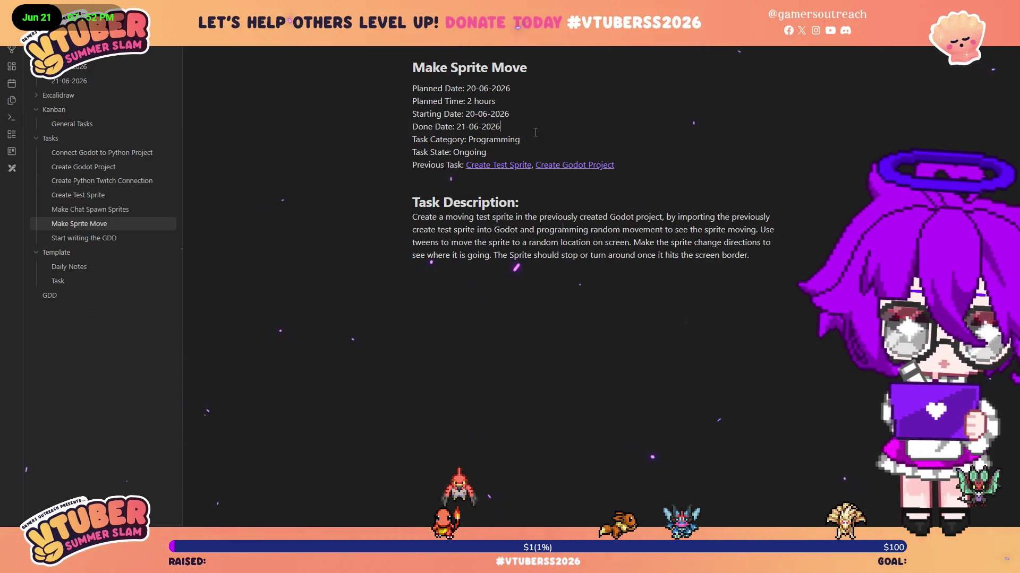
{"action": "left_click", "coordinate": [513, 100]}
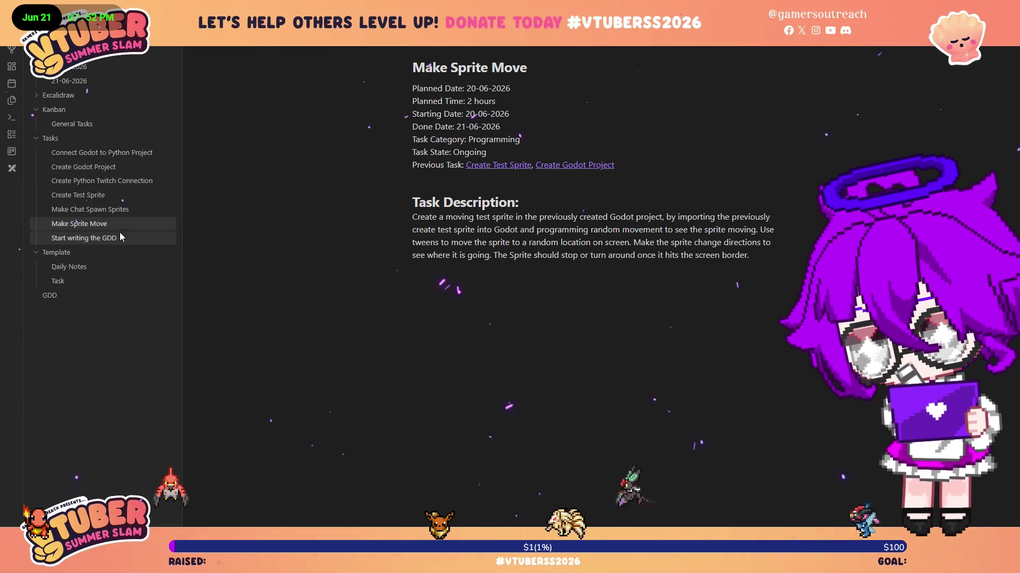
{"action": "left_click", "coordinate": [83, 125]}
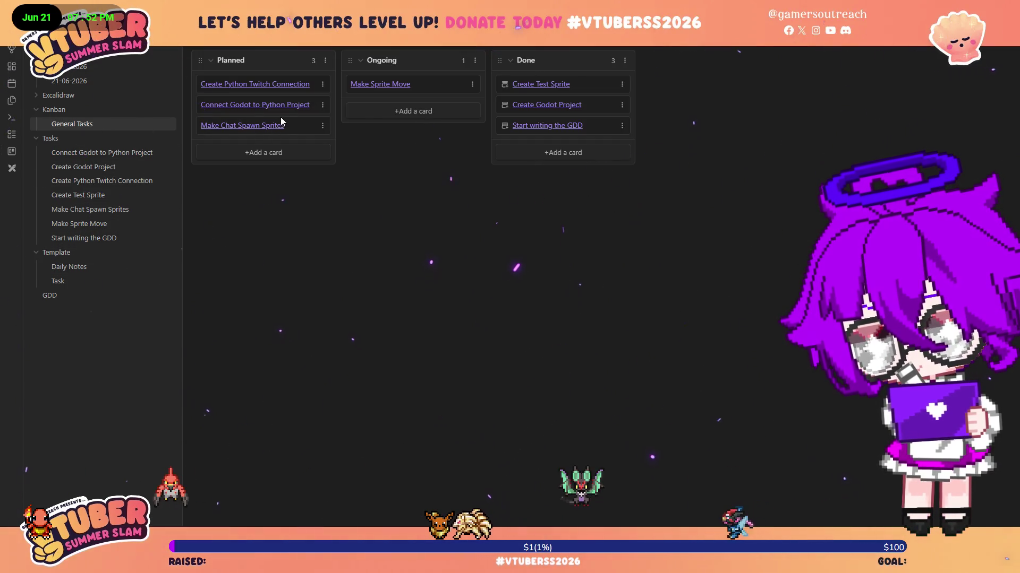
In the Create Python Twitch Connection note, enter the 21-06- date and change Task State to Ongoing
{"action": "left_click", "coordinate": [287, 91]}
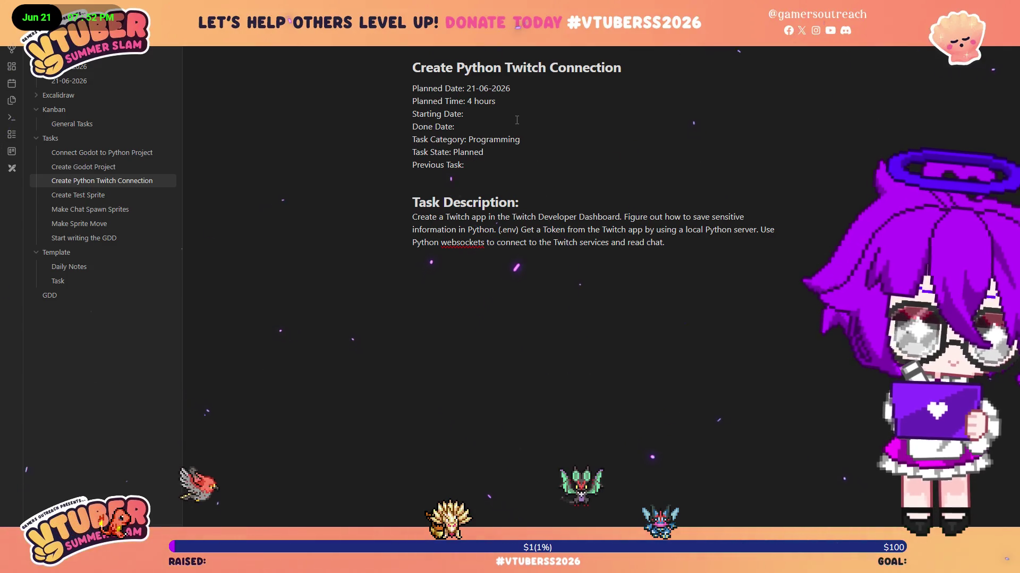
{"action": "type", "text": "21-0"}
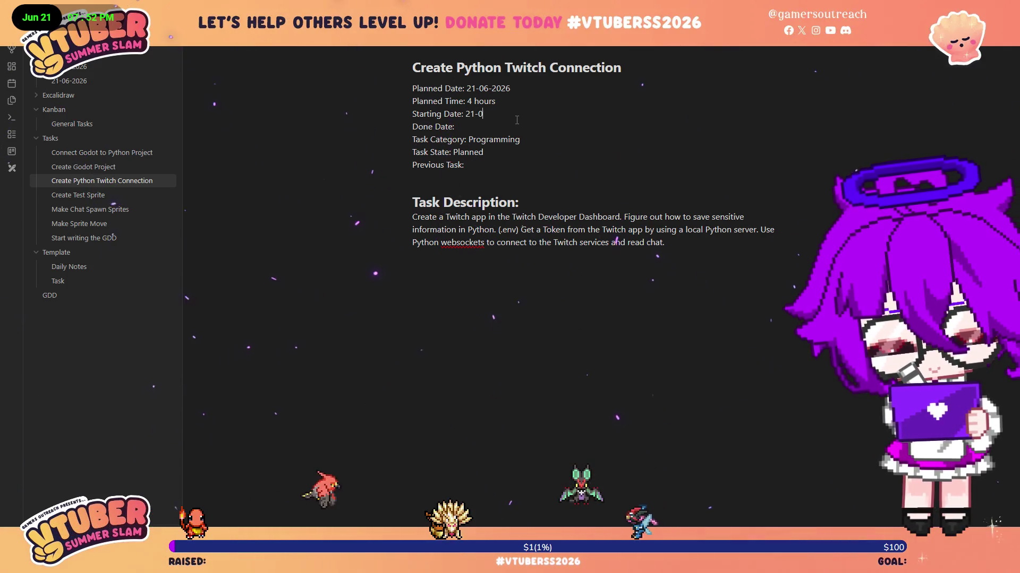
{"action": "type", "text": "6-2026"}
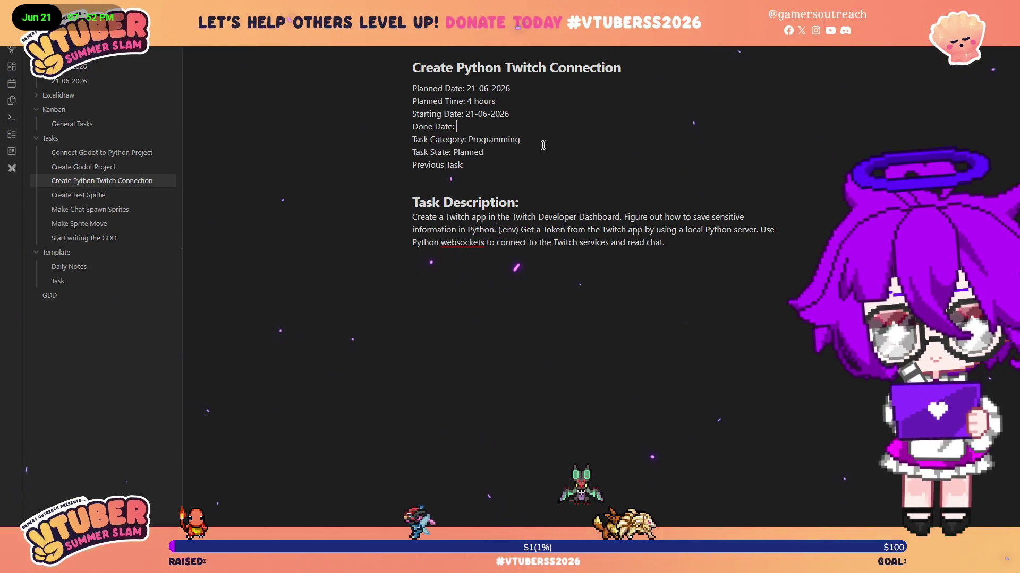
{"action": "left_click_drag", "start_coordinate": [483, 153], "coordinate": [449, 154]}
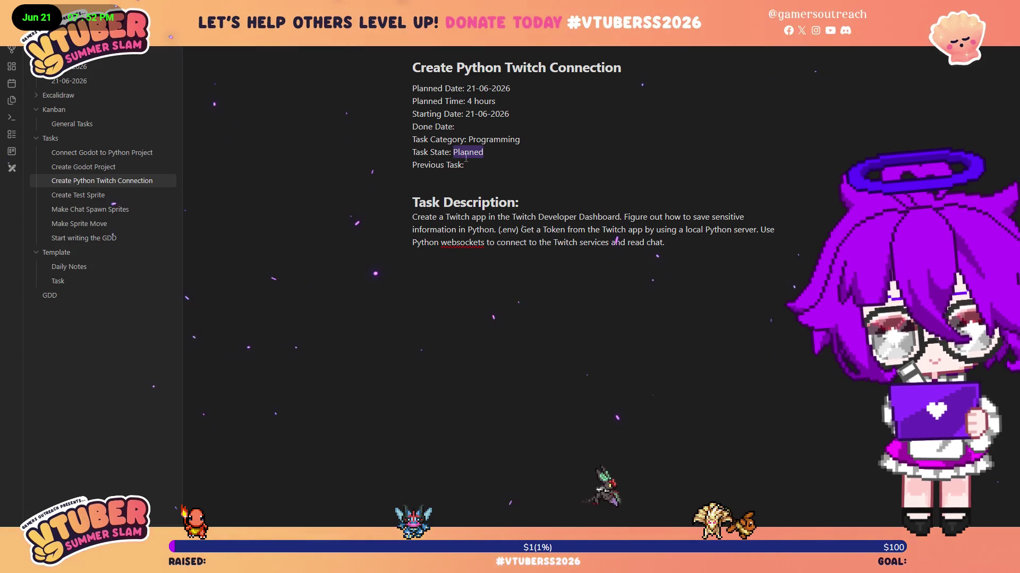
{"action": "type", "text": "Ongoing"}
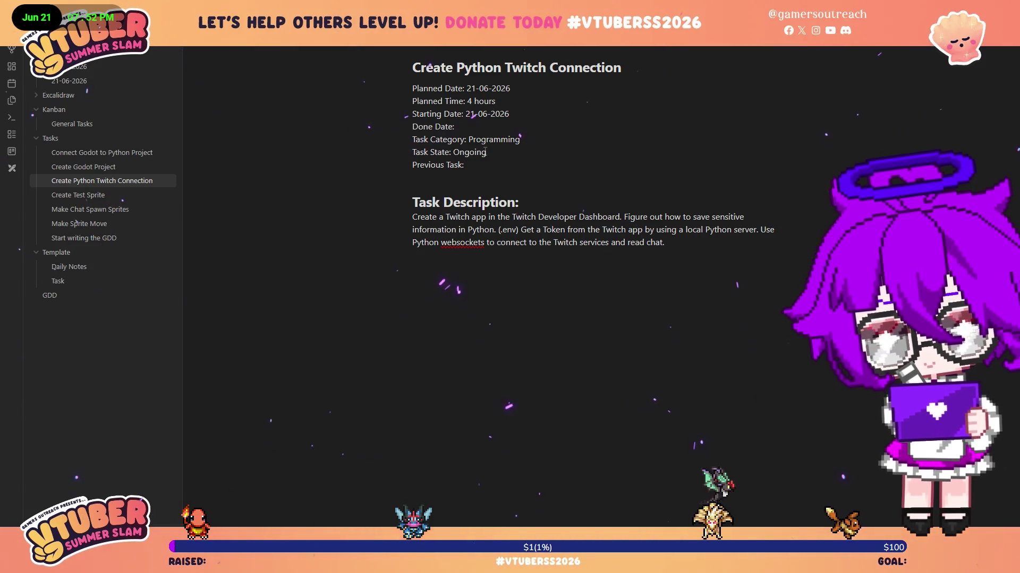
Move Make Sprite Move from Ongoing to Done and select its Task State value
{"action": "left_click", "coordinate": [75, 124]}
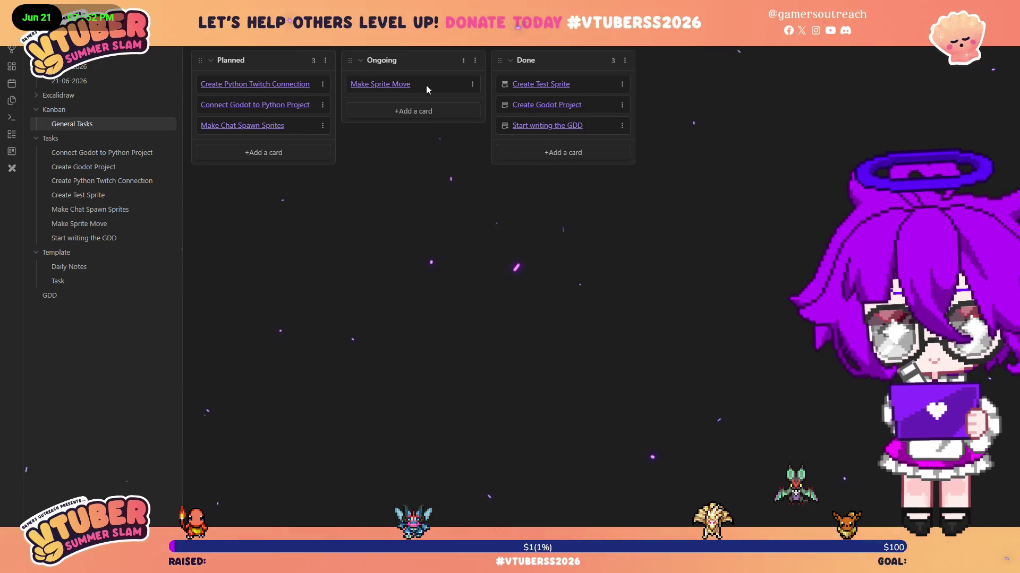
{"action": "mouse_move", "coordinate": [426, 85]}
{"action": "left_mouse_down"}
{"action": "mouse_move", "coordinate": [562, 86]}
{"action": "mouse_move", "coordinate": [528, 84]}
{"action": "left_mouse_up"}
{"action": "left_click", "coordinate": [543, 84]}
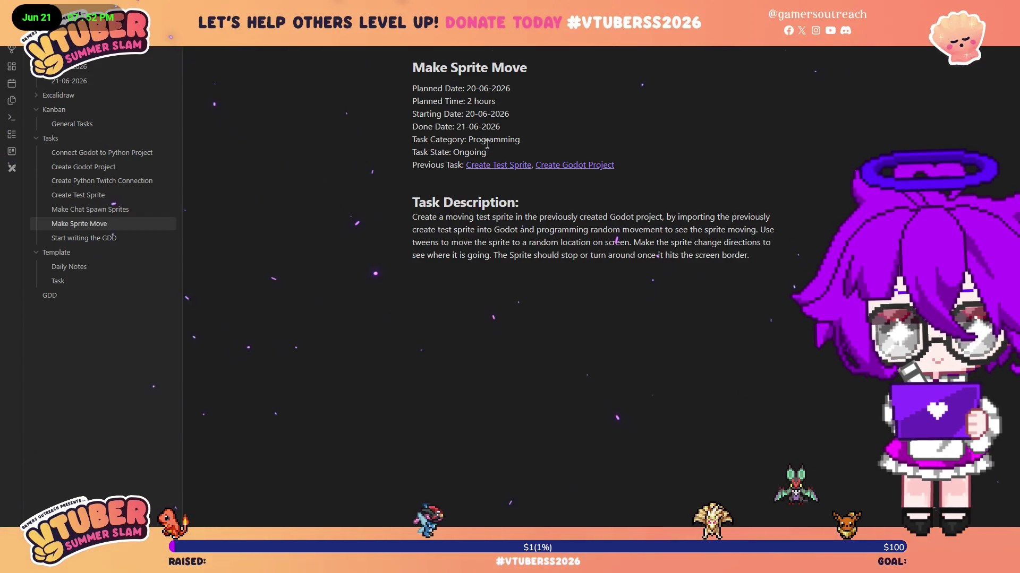
{"action": "left_click_drag", "start_coordinate": [487, 148], "coordinate": [473, 148]}
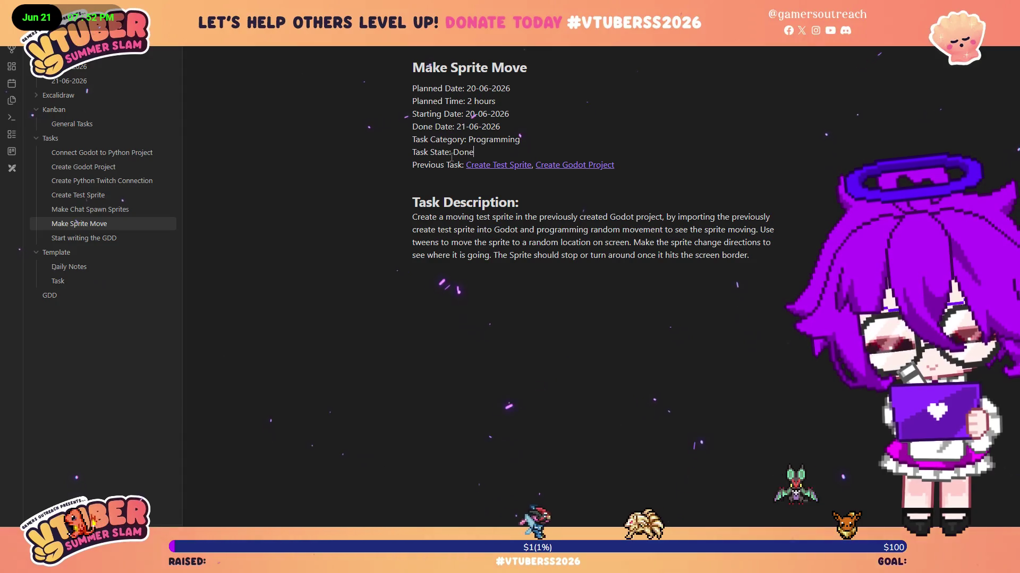
Drag Create Python Twitch Connection from Planned into Ongoing and open its note
{"action": "left_click", "coordinate": [74, 124]}
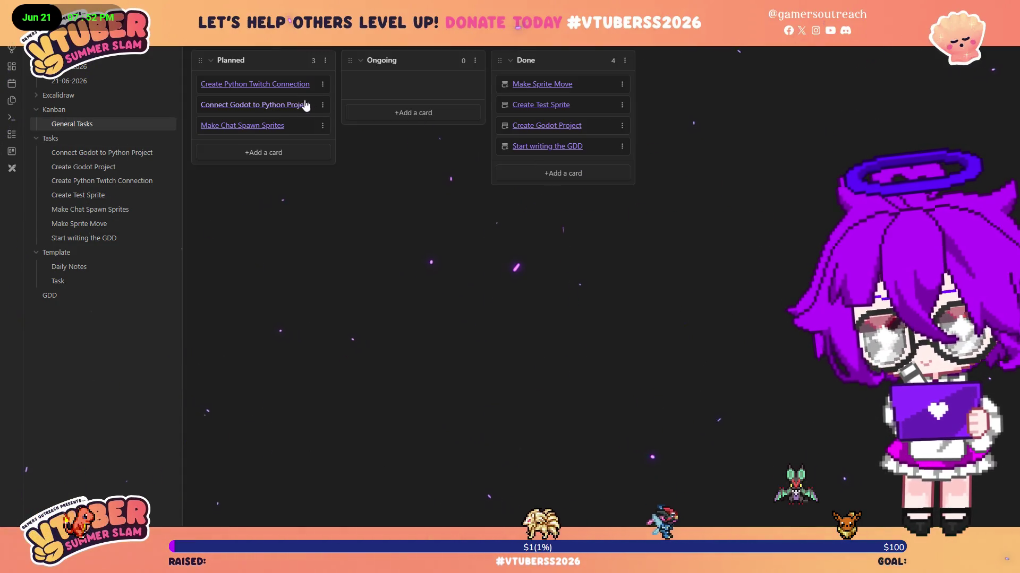
{"action": "left_click_drag", "start_coordinate": [266, 84], "coordinate": [411, 86]}
{"action": "left_click_drag", "start_coordinate": [447, 152], "coordinate": [451, 159]}
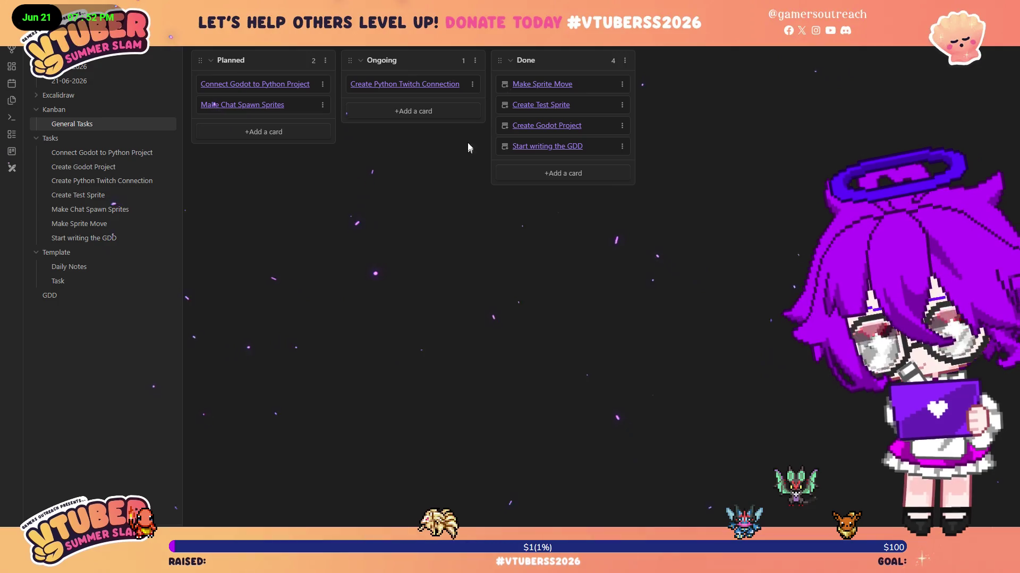
{"action": "left_click", "coordinate": [434, 85]}
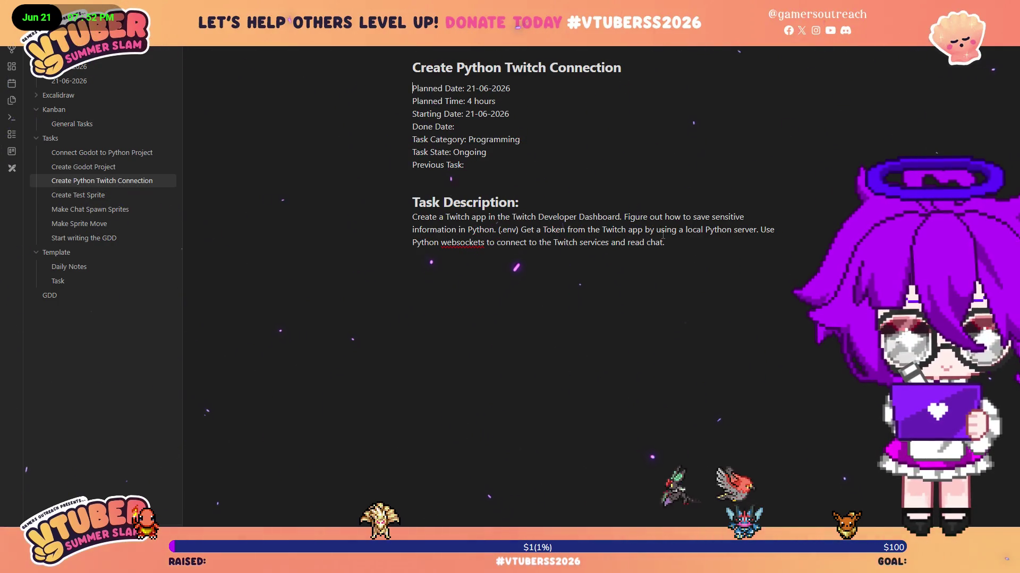
Highlight the description's sentence about getting a Token, then switch to the code editor
{"action": "left_click", "coordinate": [733, 242]}
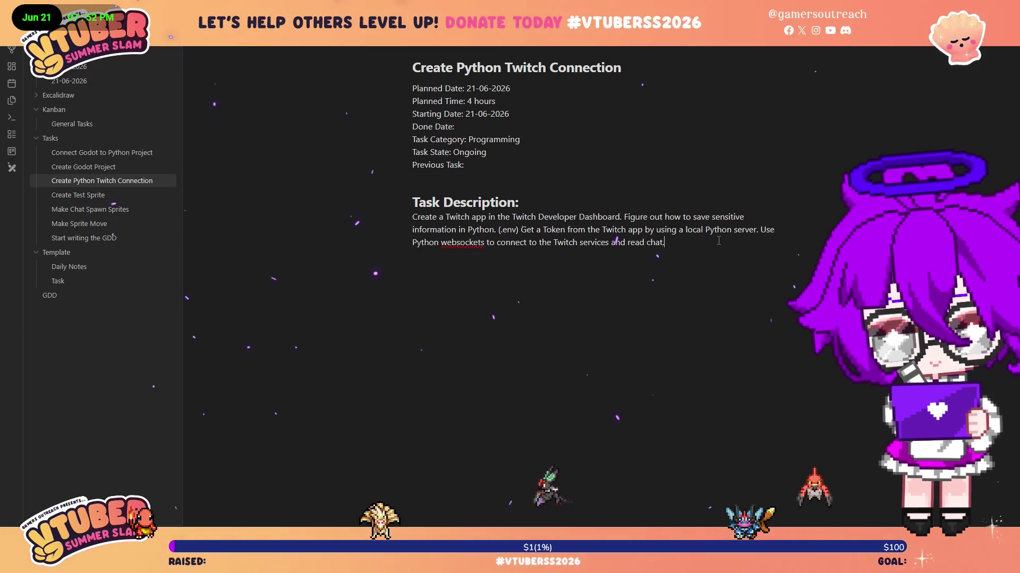
{"action": "left_click_drag", "start_coordinate": [522, 232], "coordinate": [730, 234]}
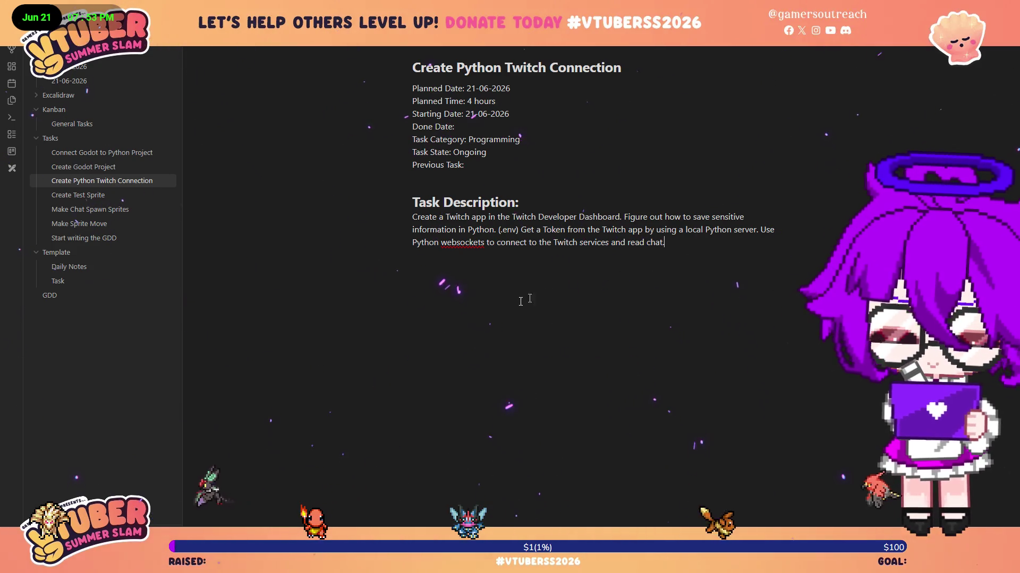
{"action": "key", "text": "alt+Tab"}
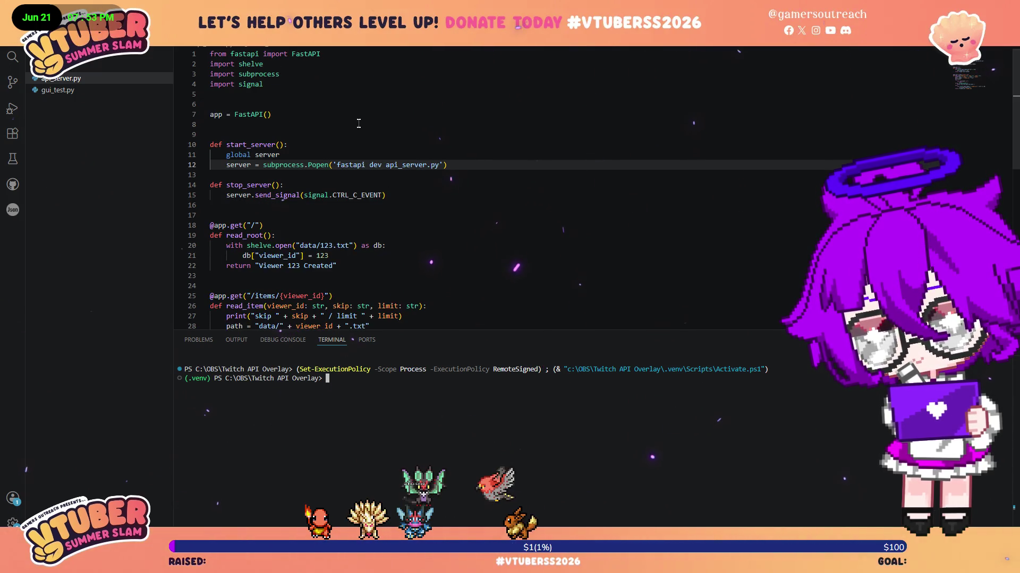
Review read_root's 123 viewer id and the shelve import, then expand the data folder to 123.txt
{"action": "scroll", "coordinate": [331, 219], "scroll_direction": "down", "scroll_amount": 5}
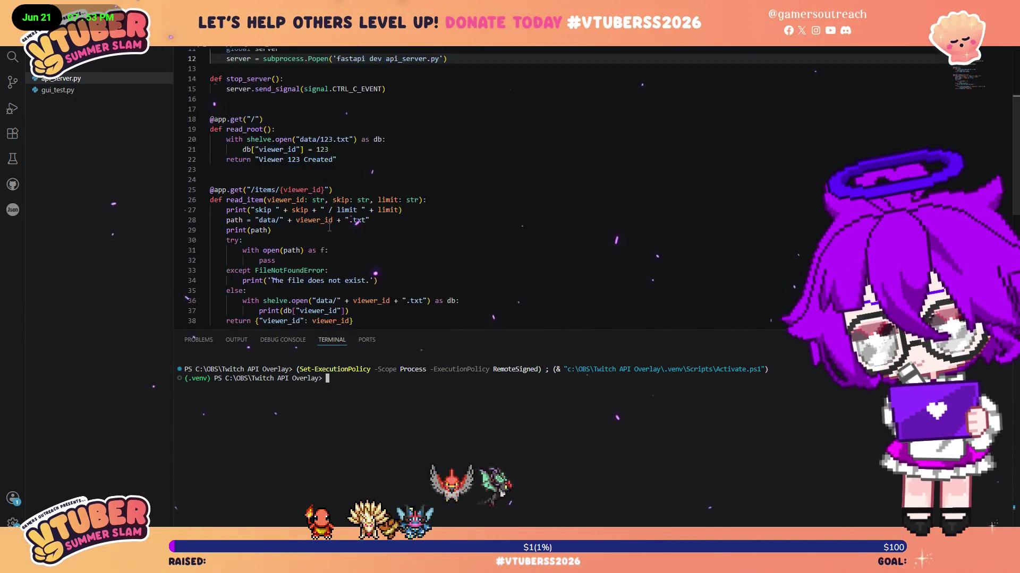
{"action": "left_click", "coordinate": [96, 91]}
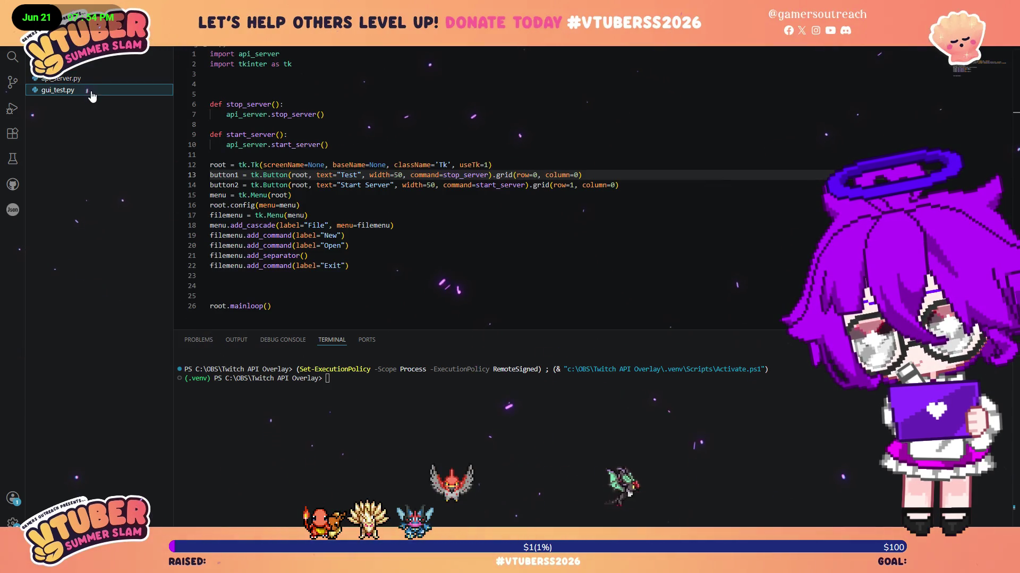
{"action": "left_click", "coordinate": [95, 80]}
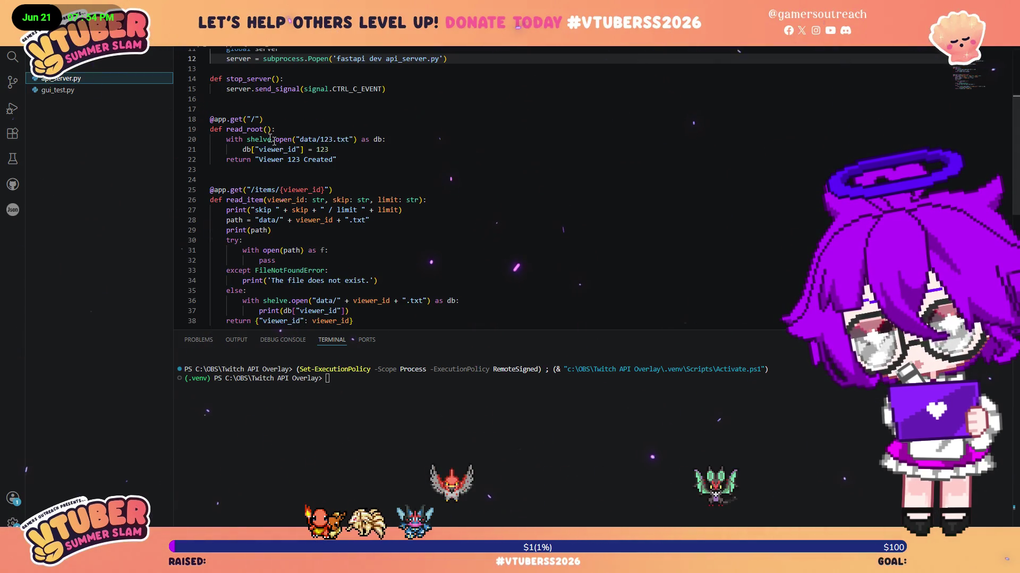
{"action": "scroll", "coordinate": [272, 172], "scroll_direction": "up", "scroll_amount": 2}
{"action": "left_click", "coordinate": [270, 172]}
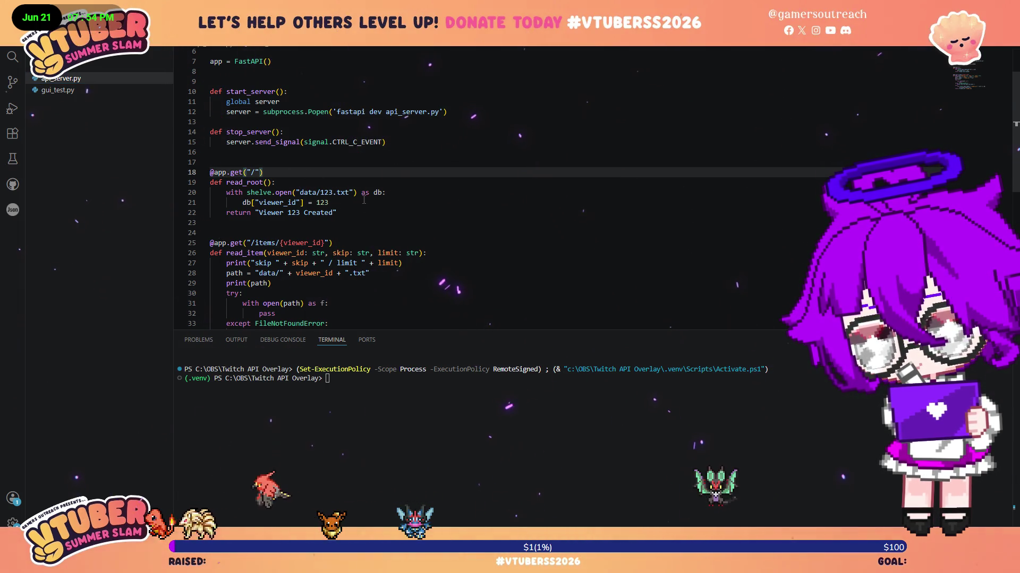
{"action": "left_click", "coordinate": [329, 202]}
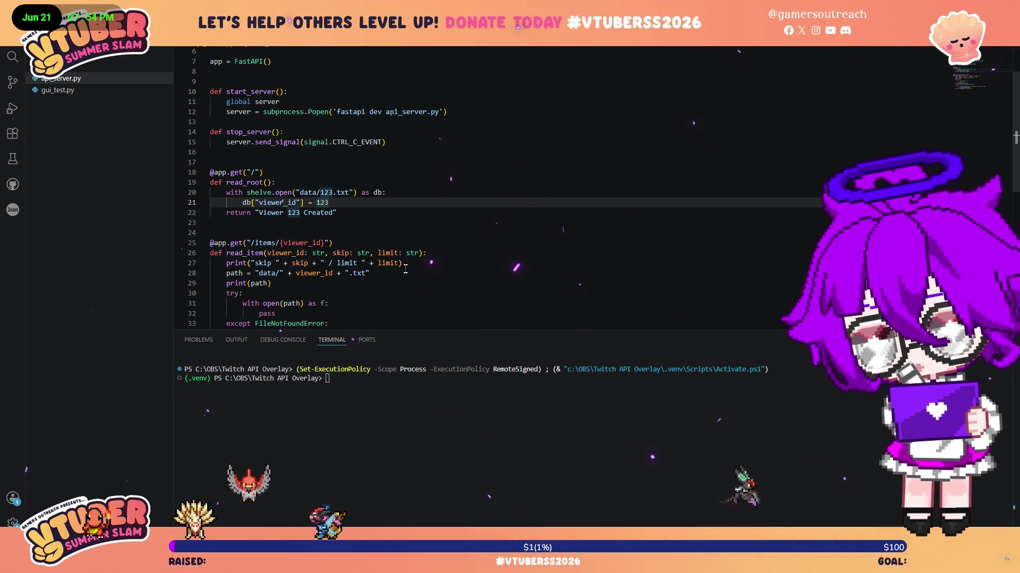
{"action": "scroll", "coordinate": [381, 243], "scroll_direction": "up", "scroll_amount": 2}
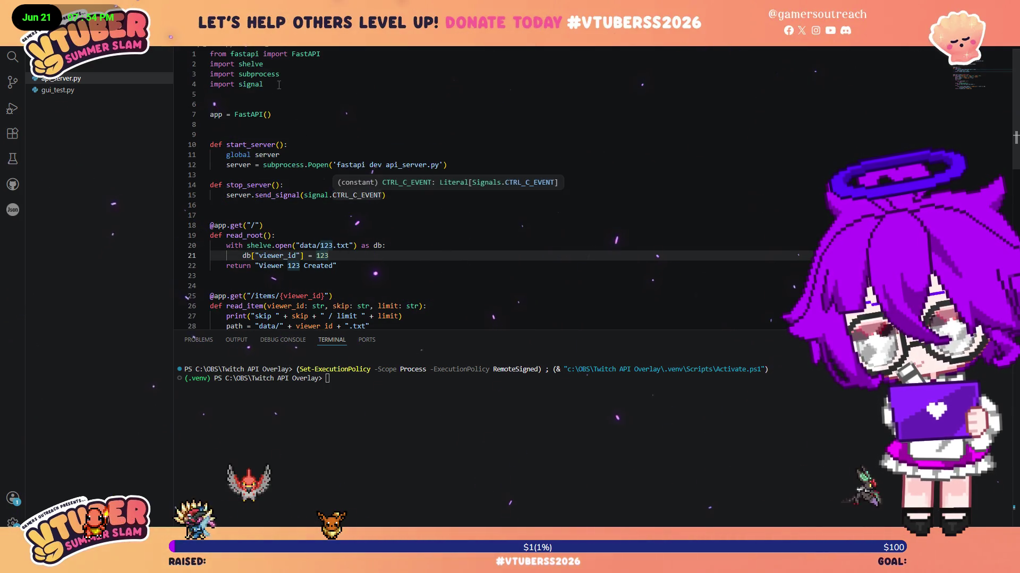
{"action": "left_click", "coordinate": [294, 67]}
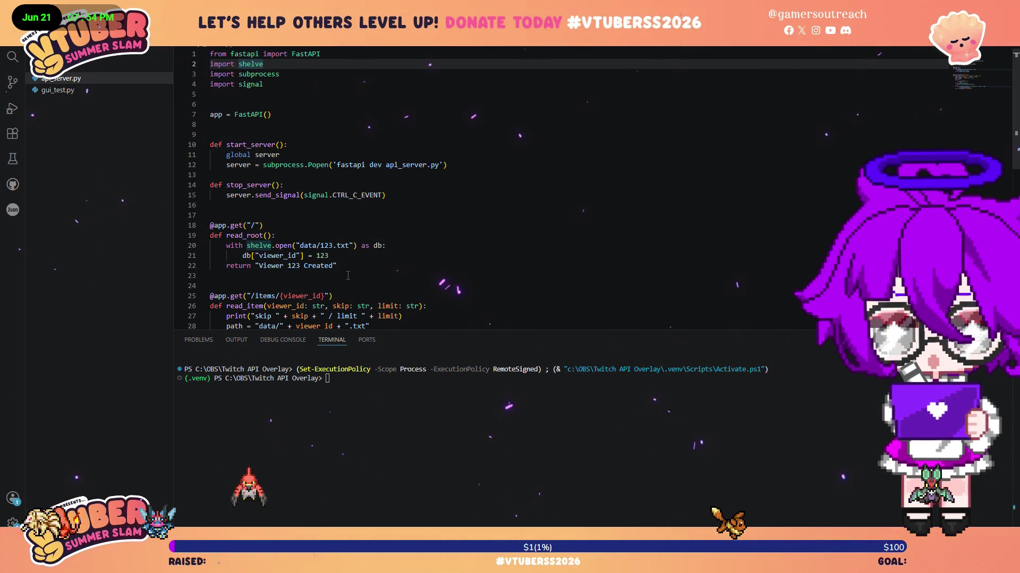
{"action": "left_click", "coordinate": [76, 75]}
{"action": "left_click", "coordinate": [75, 66]}
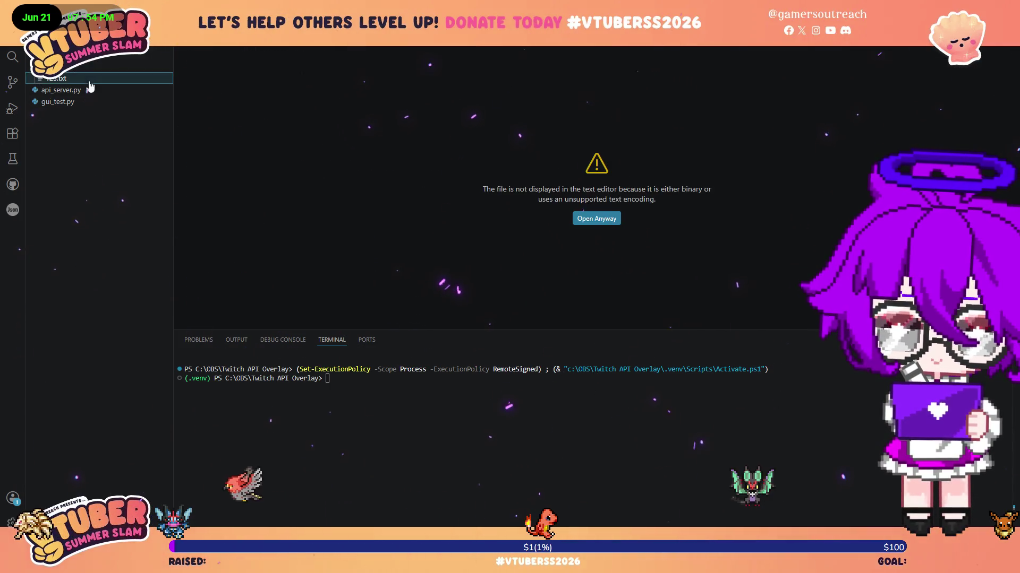
{"action": "key", "text": "Down"}
{"action": "key", "text": "Return"}
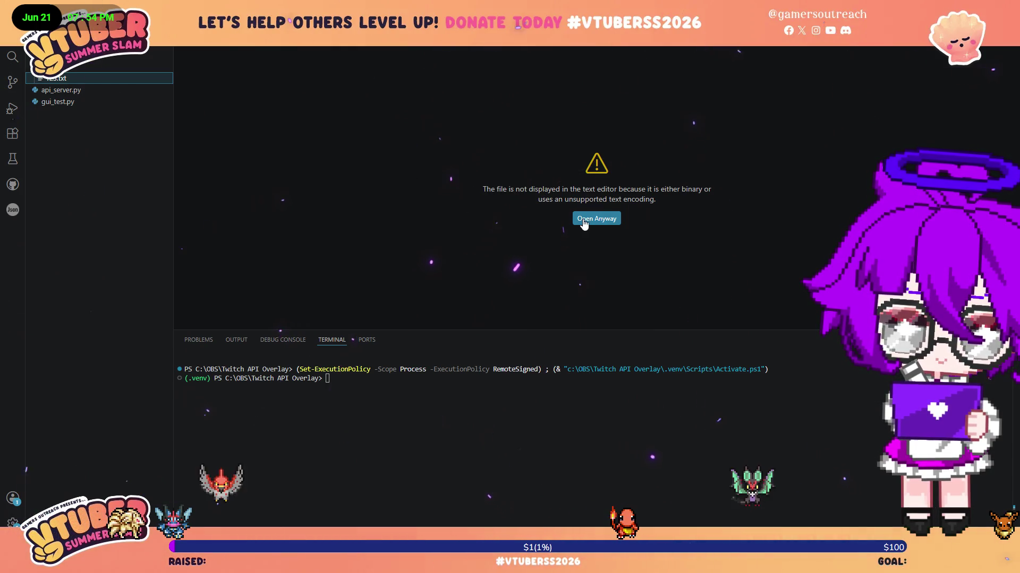
{"action": "left_click", "coordinate": [590, 220]}
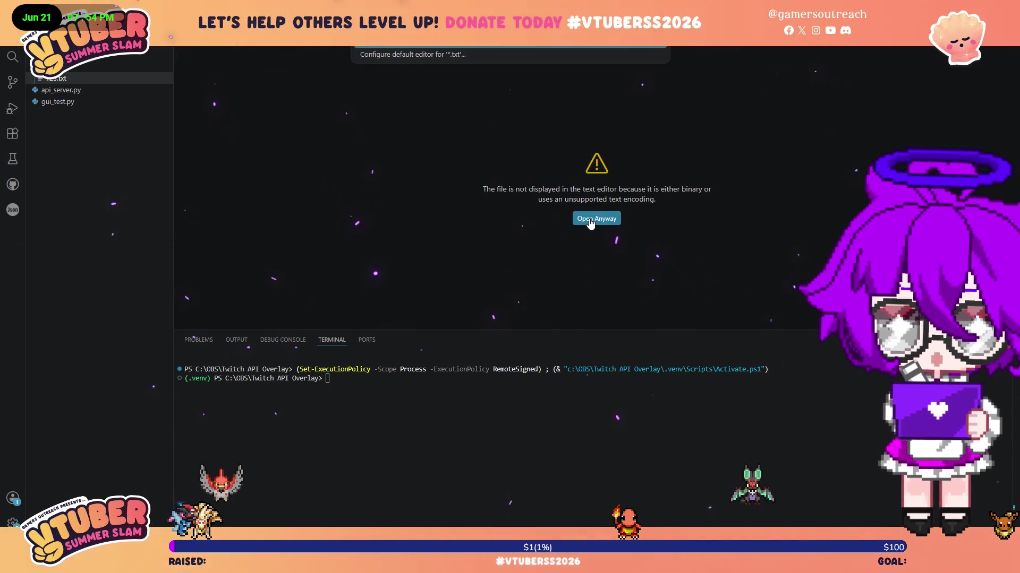
{"action": "left_click", "coordinate": [474, 185]}
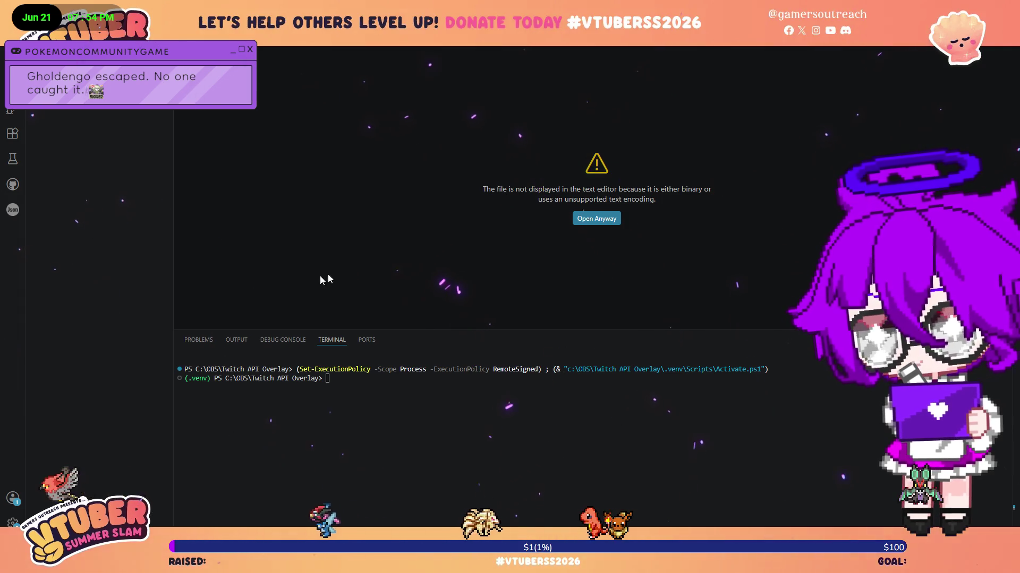
{"action": "key", "text": "alt+Tab"}
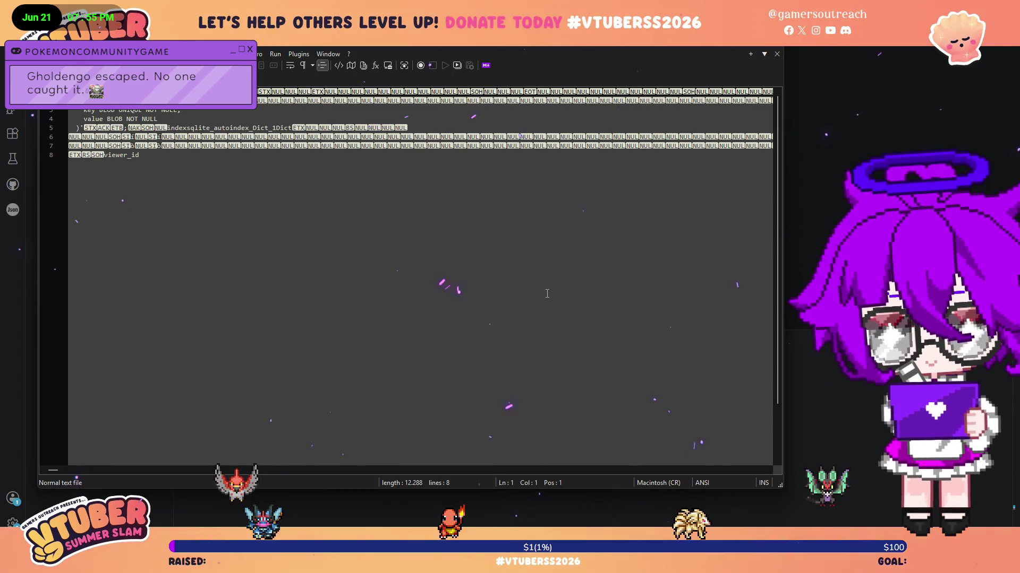
Close Notepad++ to get back to api_server.py
{"action": "left_click", "coordinate": [771, 45]}
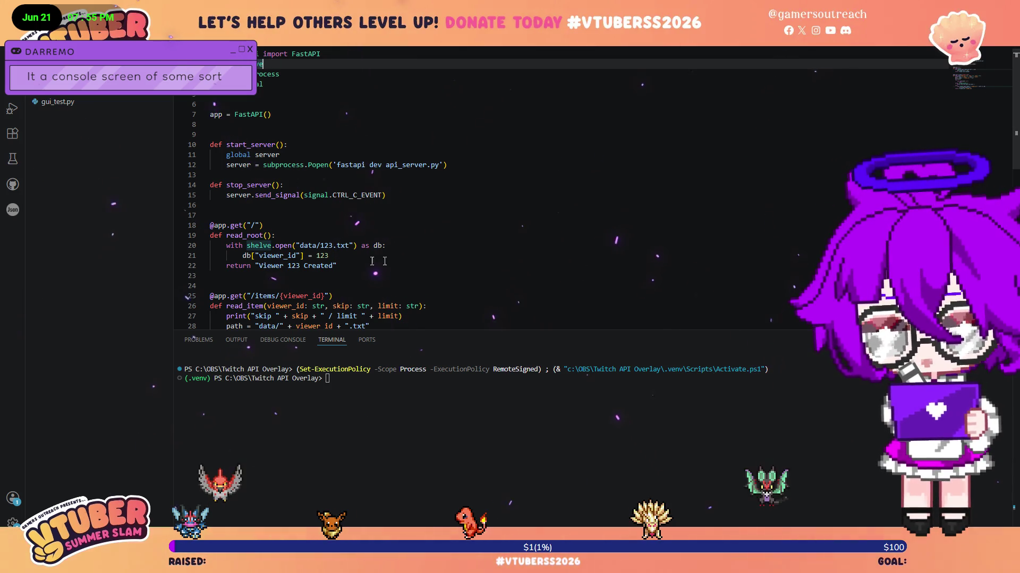
Inspect the 123 viewer id and the 'Viewer 123 Created' return string in read_root
{"action": "left_click", "coordinate": [350, 259]}
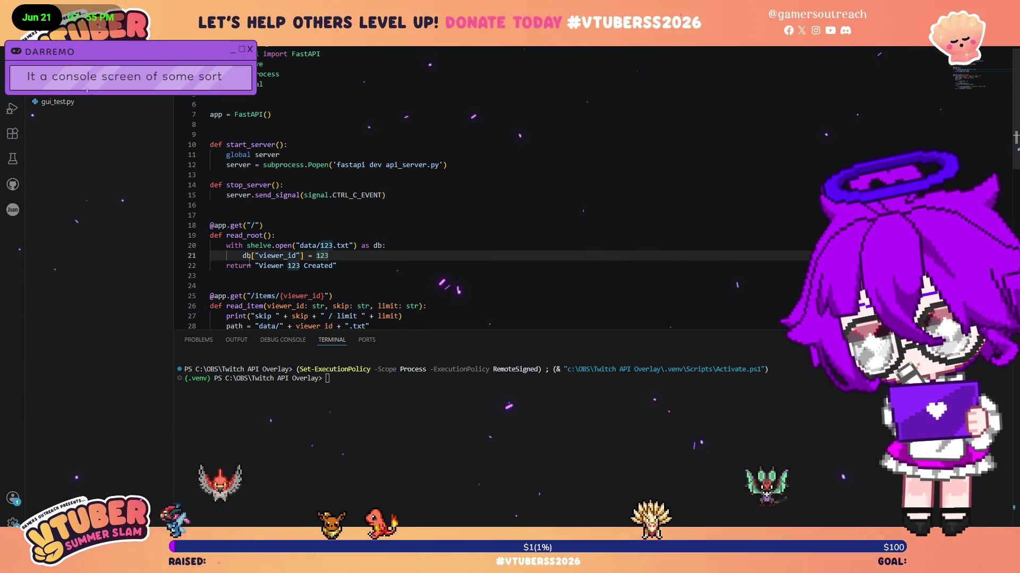
{"action": "left_click", "coordinate": [247, 265]}
{"action": "double_click", "coordinate": [277, 255]}
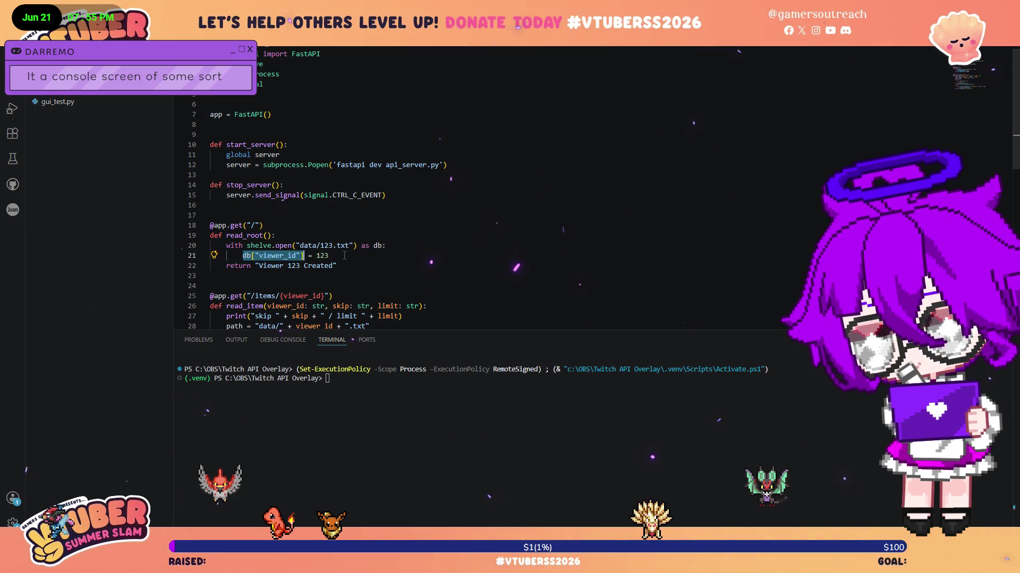
{"action": "double_click", "coordinate": [323, 255]}
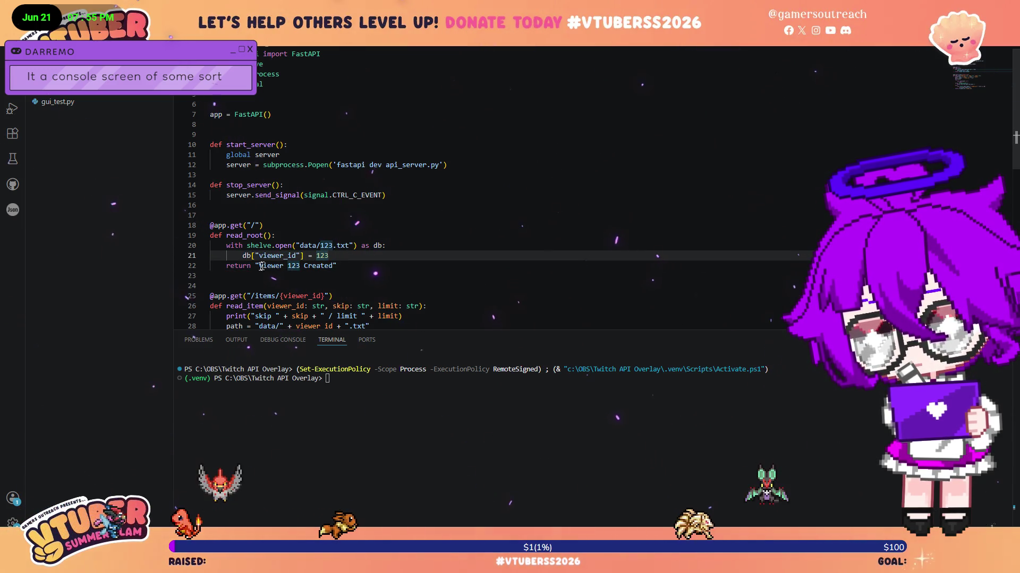
{"action": "left_click_drag", "start_coordinate": [256, 266], "coordinate": [410, 269]}
{"action": "left_click", "coordinate": [411, 269]}
{"action": "scroll", "coordinate": [428, 261], "scroll_direction": "down", "scroll_amount": 1}
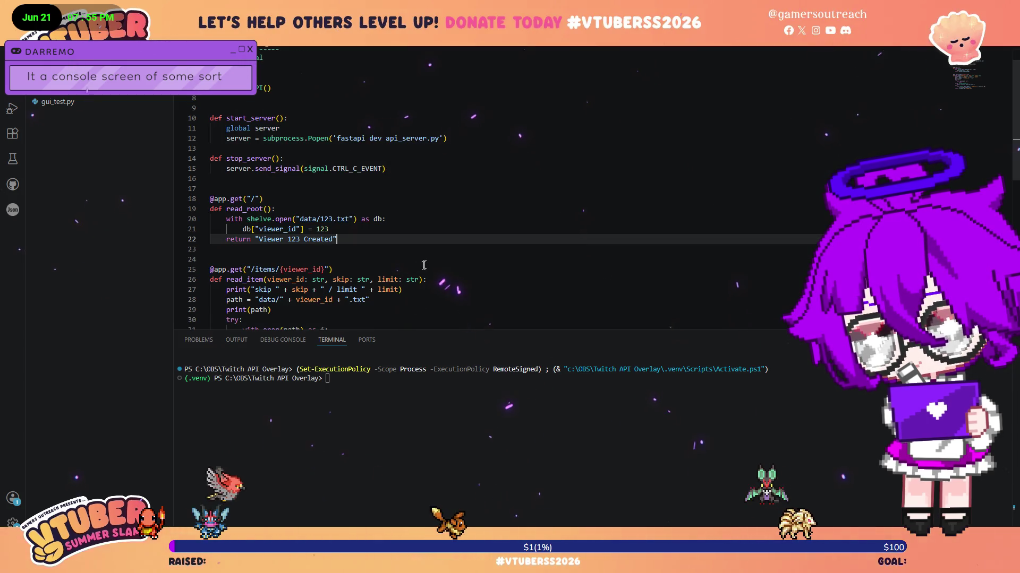
Check the terminal and .venv folder, then review the fastapi dev api_server.py command on line 12
{"action": "left_click", "coordinate": [465, 398]}
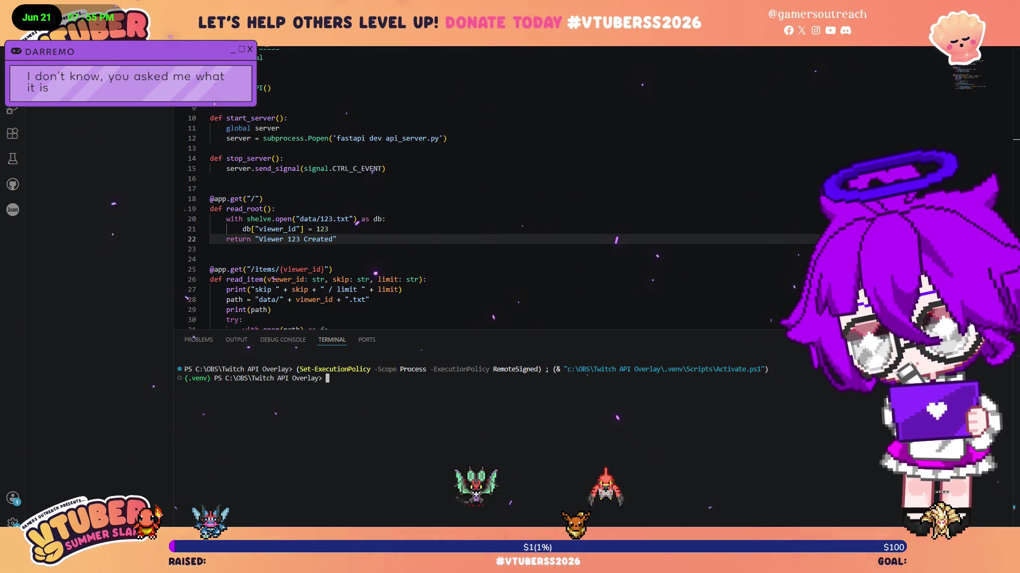
{"action": "left_click", "coordinate": [86, 92]}
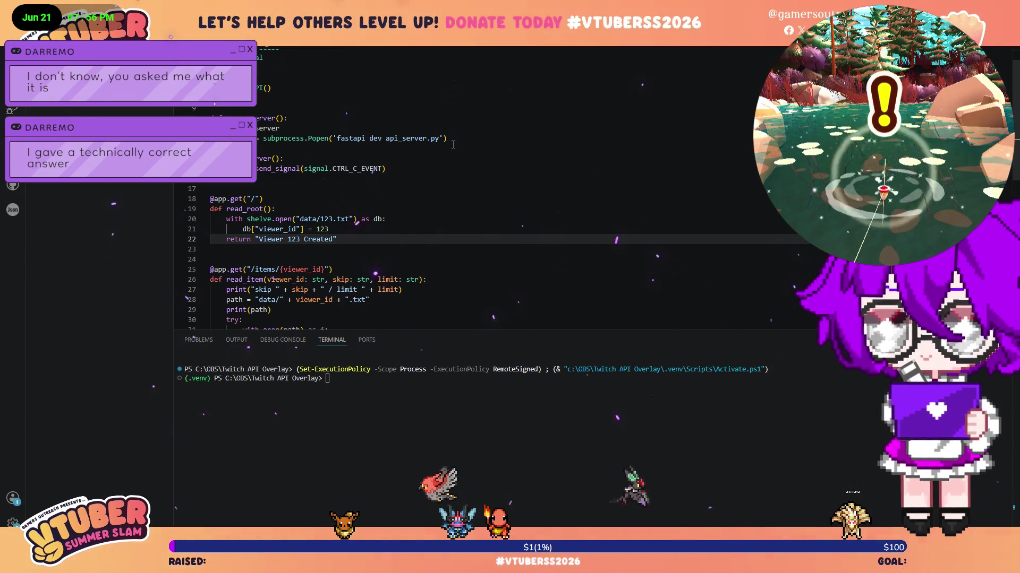
{"action": "scroll", "coordinate": [393, 122], "scroll_direction": "up", "scroll_amount": 1}
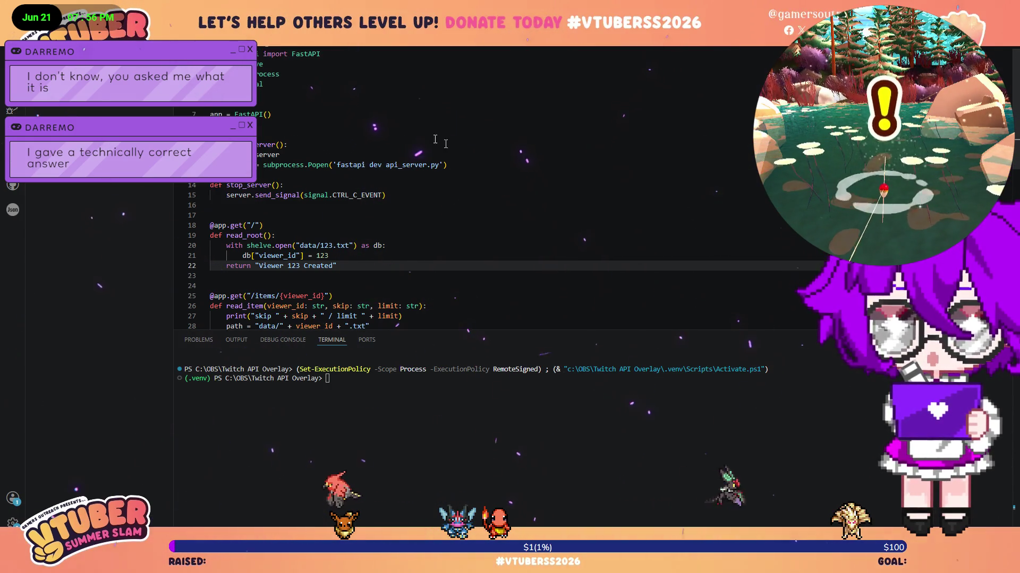
{"action": "left_click", "coordinate": [329, 74]}
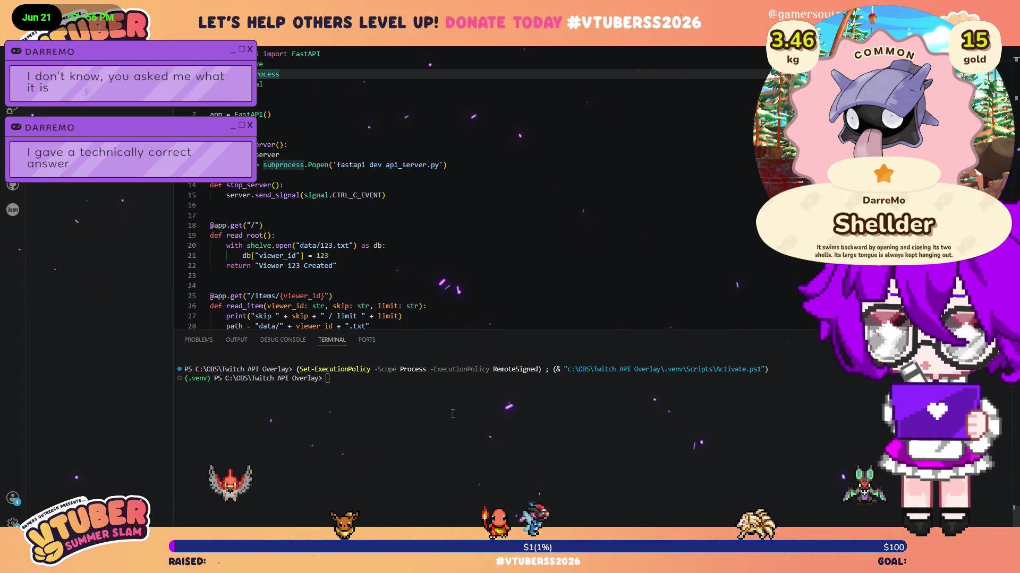
{"action": "left_click_drag", "start_coordinate": [442, 165], "coordinate": [309, 164]}
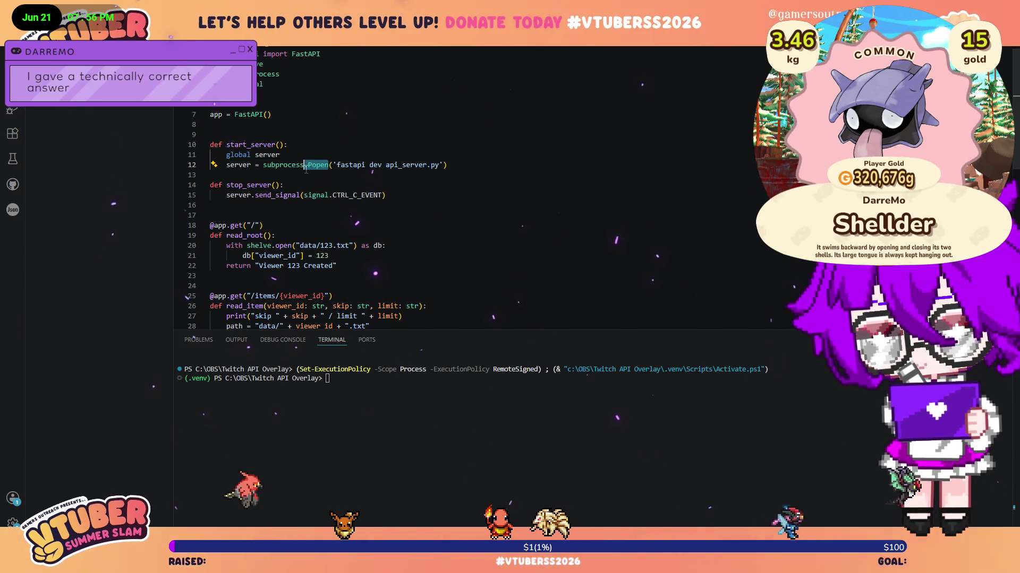
{"action": "left_click_drag", "start_coordinate": [444, 165], "coordinate": [339, 167]}
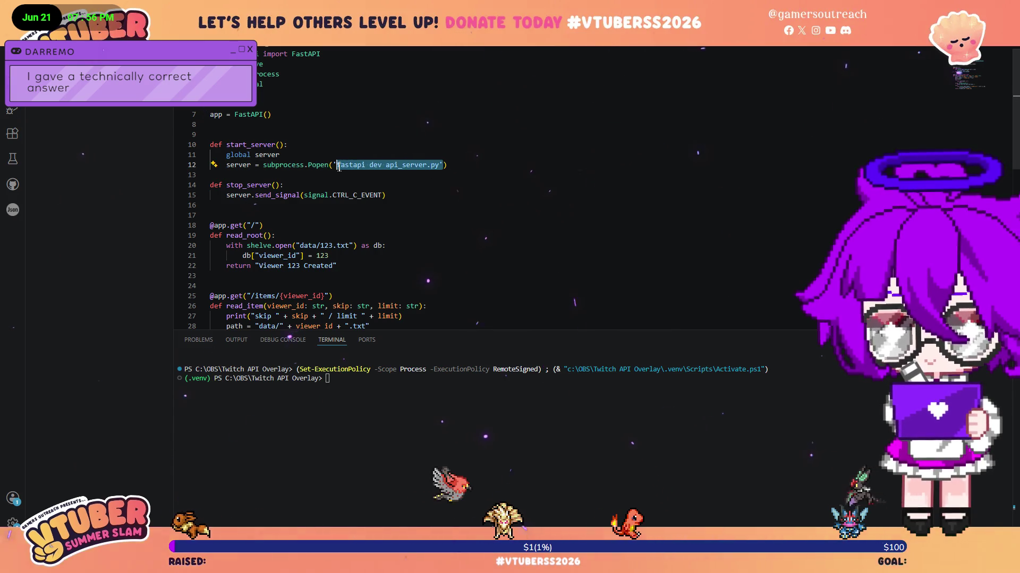
{"action": "left_click", "coordinate": [416, 176]}
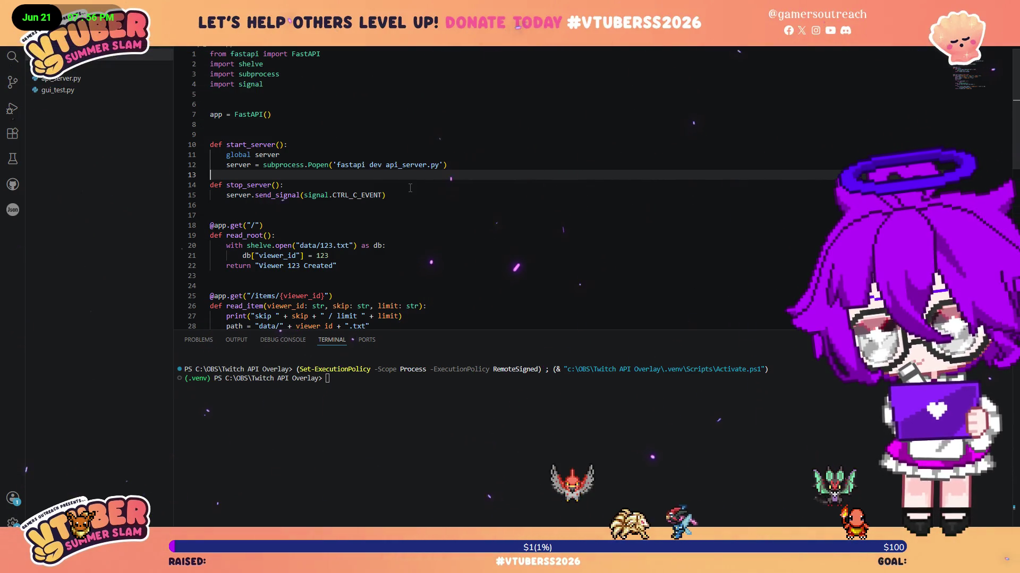
Open gui_test.py in the editor
{"action": "scroll", "coordinate": [424, 189], "scroll_direction": "down", "scroll_amount": 1}
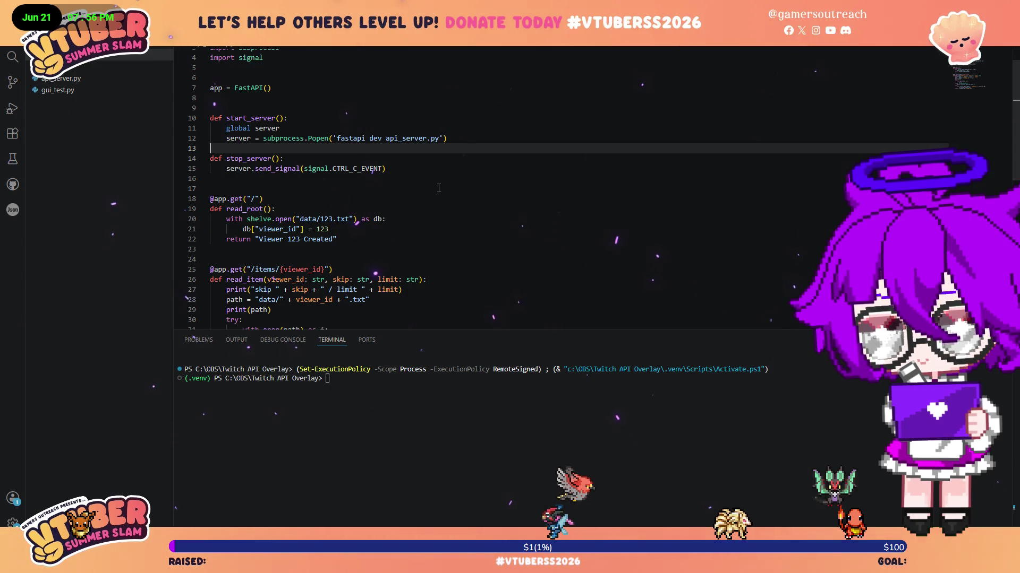
{"action": "scroll", "coordinate": [361, 176], "scroll_direction": "down", "scroll_amount": 1}
{"action": "left_click", "coordinate": [79, 91]}
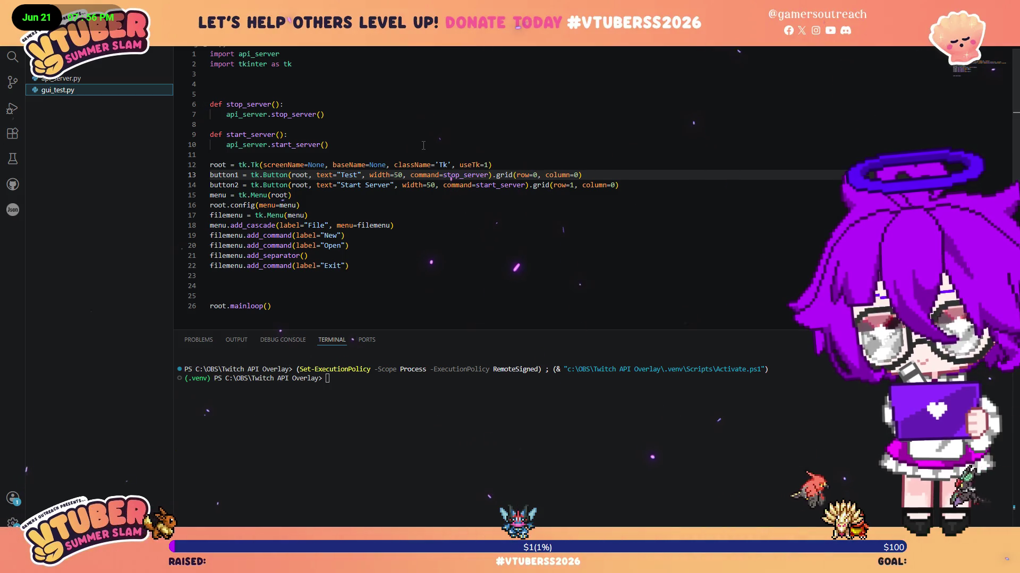
Return to api_server.py and put focus in the terminal panel
{"action": "scroll", "coordinate": [424, 145], "scroll_direction": "down", "scroll_amount": 2}
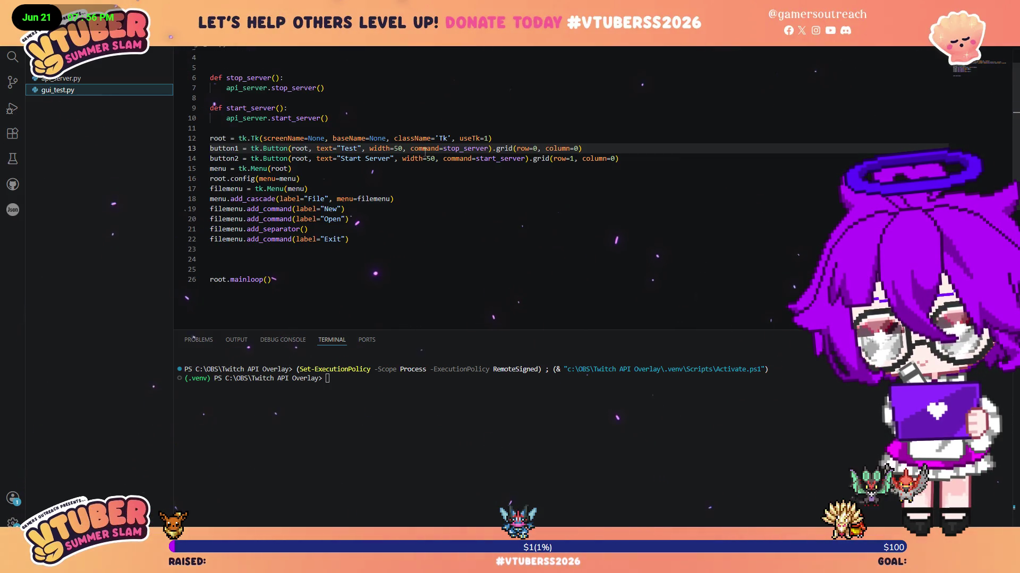
{"action": "scroll", "coordinate": [424, 152], "scroll_direction": "up", "scroll_amount": 2}
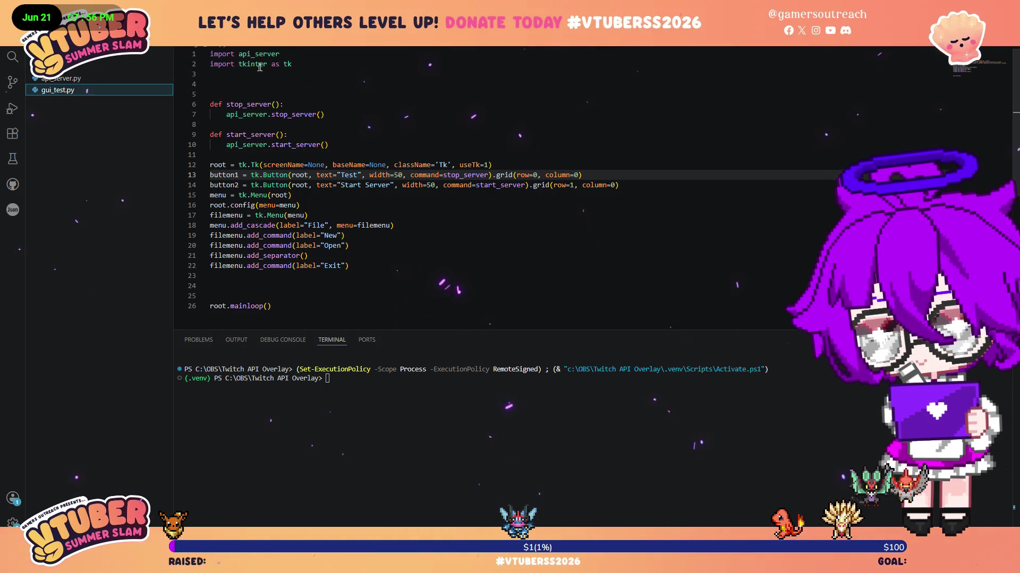
{"action": "mouse_move", "coordinate": [268, 66]}
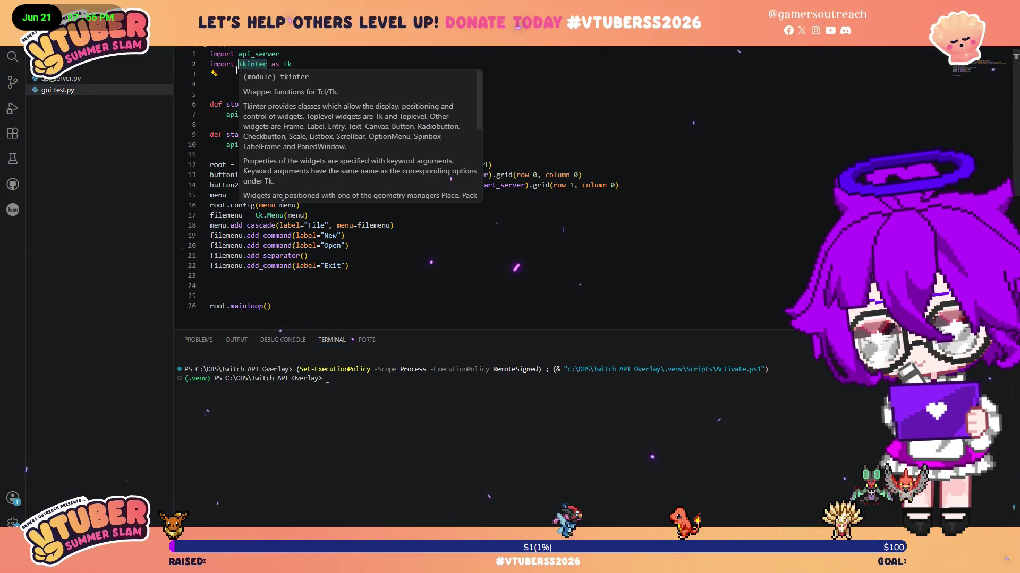
{"action": "left_click", "coordinate": [89, 79]}
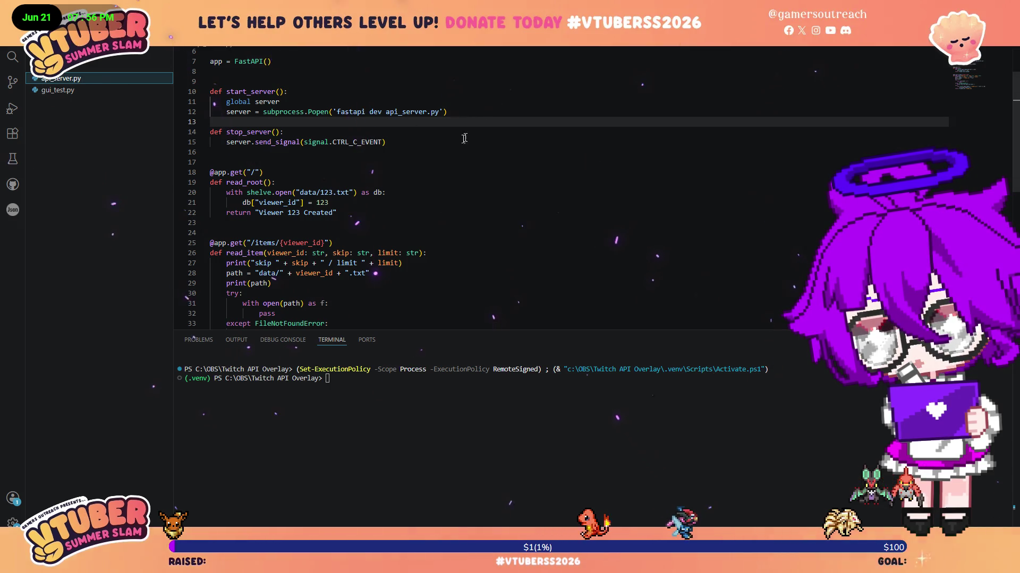
{"action": "scroll", "coordinate": [464, 138], "scroll_direction": "up", "scroll_amount": 2}
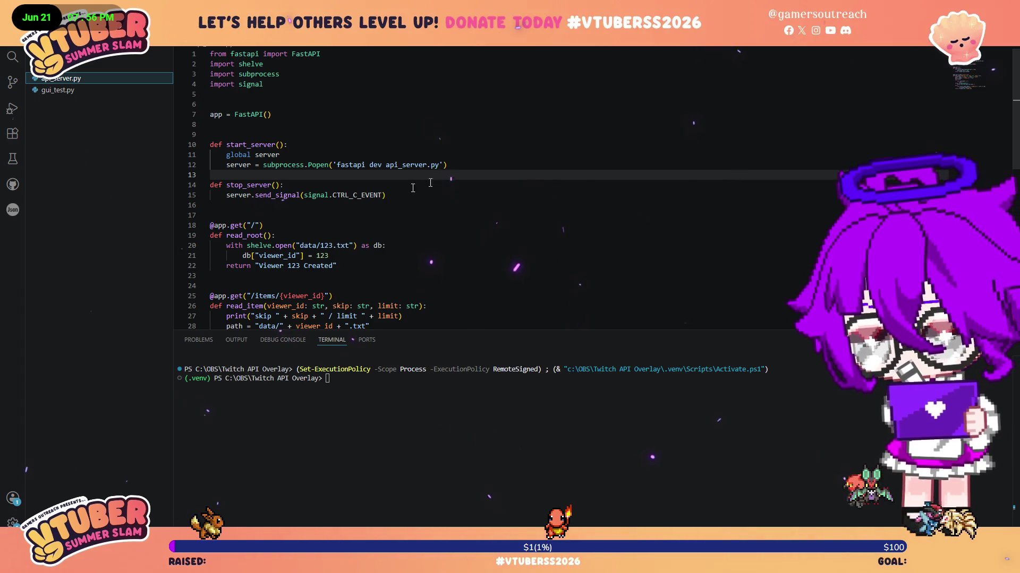
{"action": "left_click", "coordinate": [396, 395]}
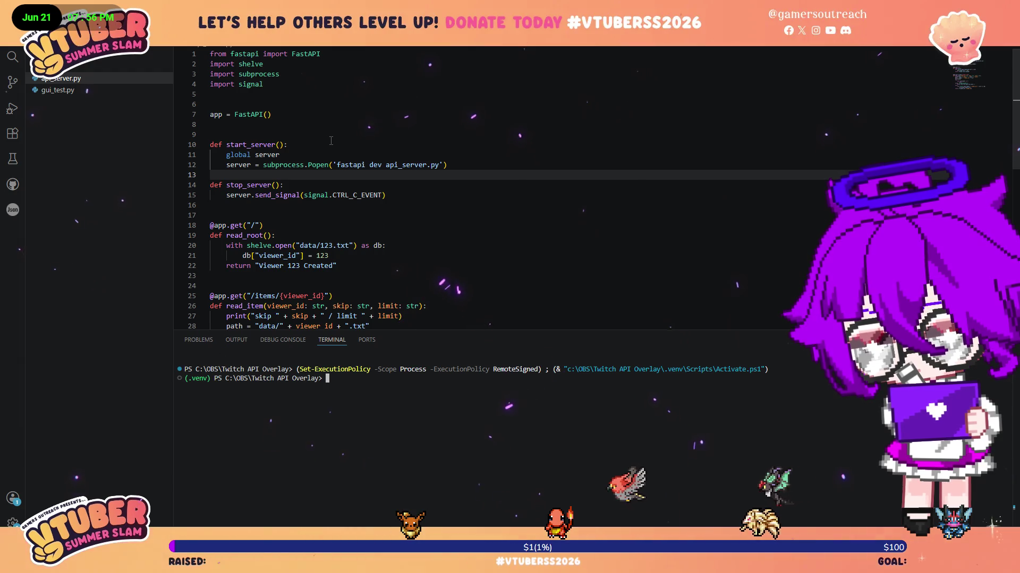
{"action": "scroll", "coordinate": [332, 140], "scroll_direction": "down", "scroll_amount": 6}
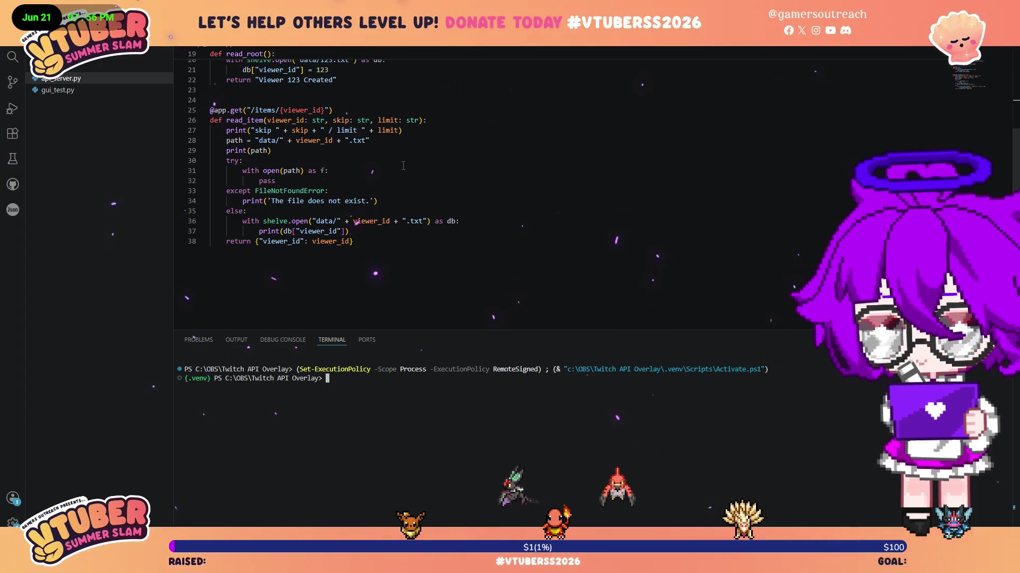
{"action": "scroll", "coordinate": [403, 166], "scroll_direction": "up", "scroll_amount": 6}
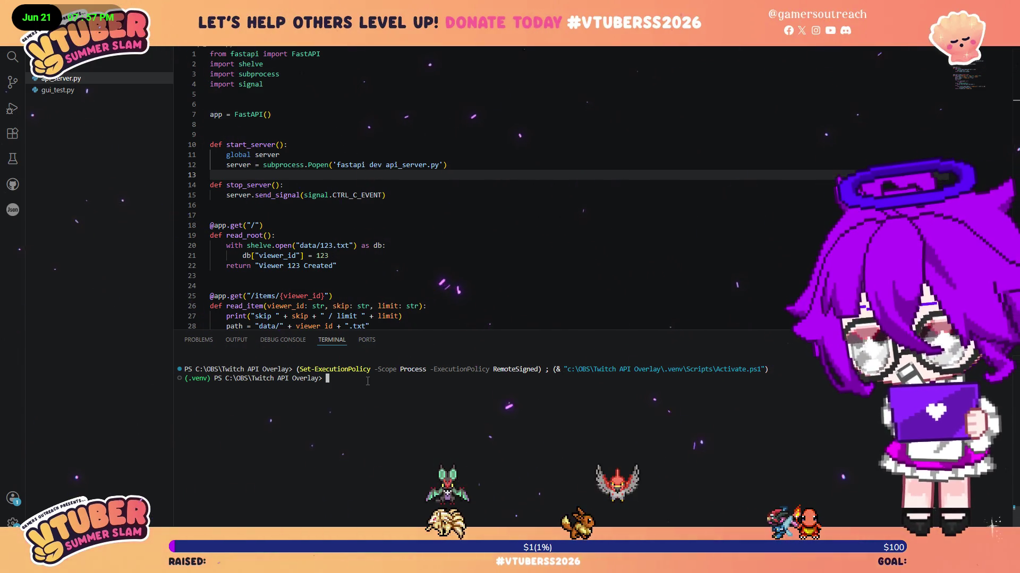
Rerun python gui_test.py, start the FastAPI server from its window, then close the Tk window
{"action": "key", "text": "Up"}
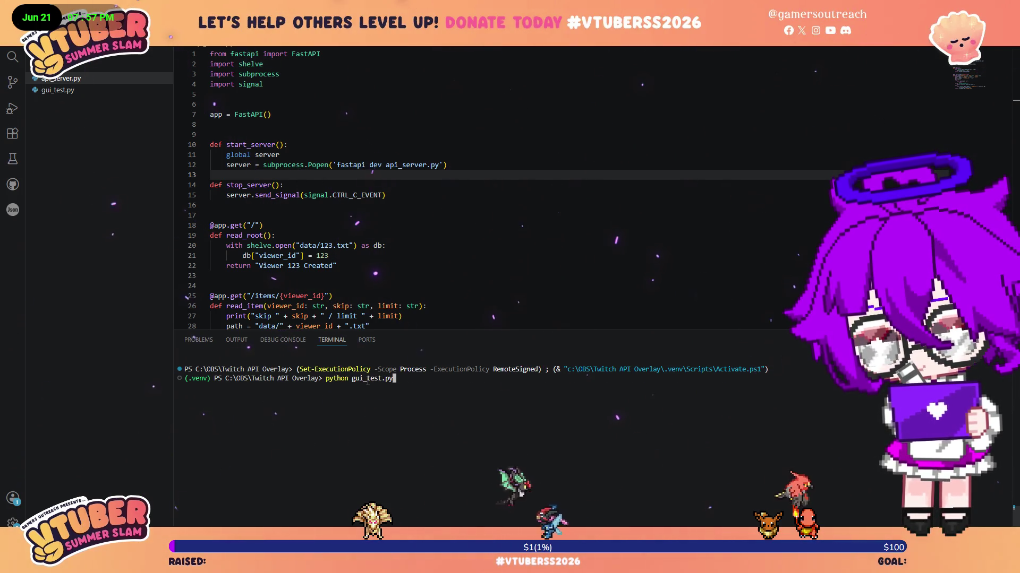
{"action": "key", "text": "Return"}
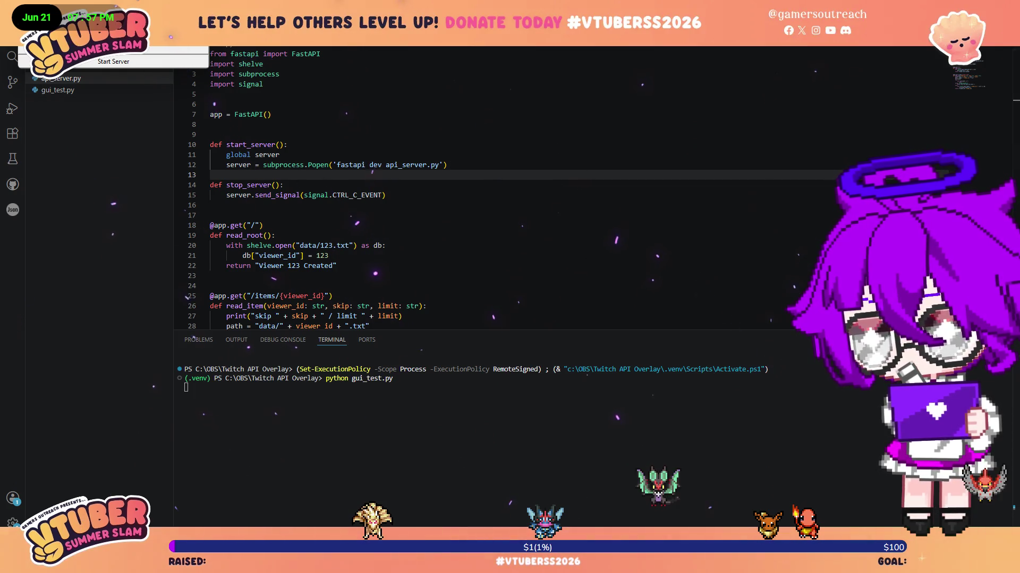
{"action": "left_click", "coordinate": [113, 52]}
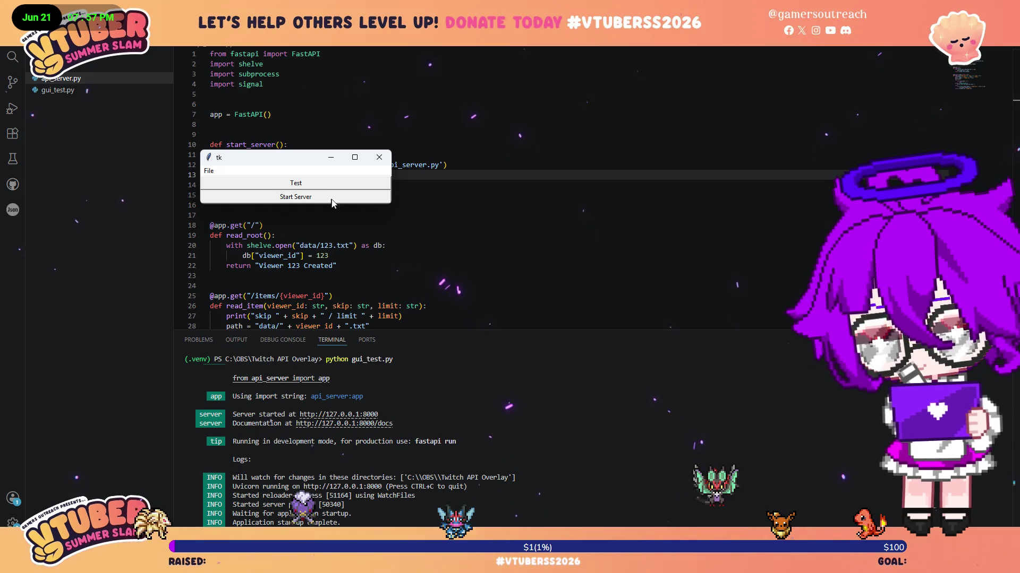
{"action": "left_click", "coordinate": [296, 183]}
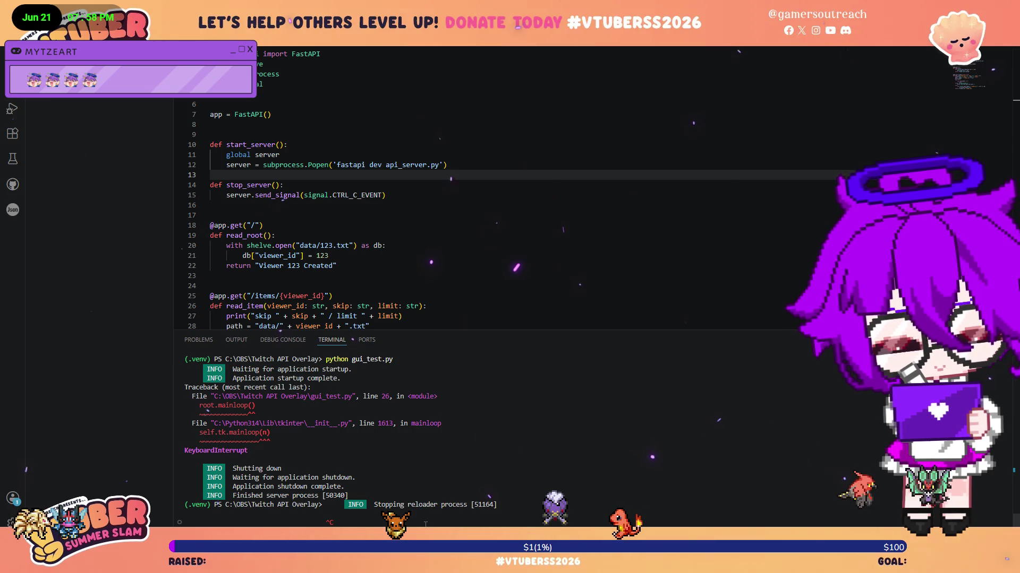
Rerun gui_test.py, start the server, and view the 127.0.0.1:8000 root page before closing the preview
{"action": "key", "text": "Up"}
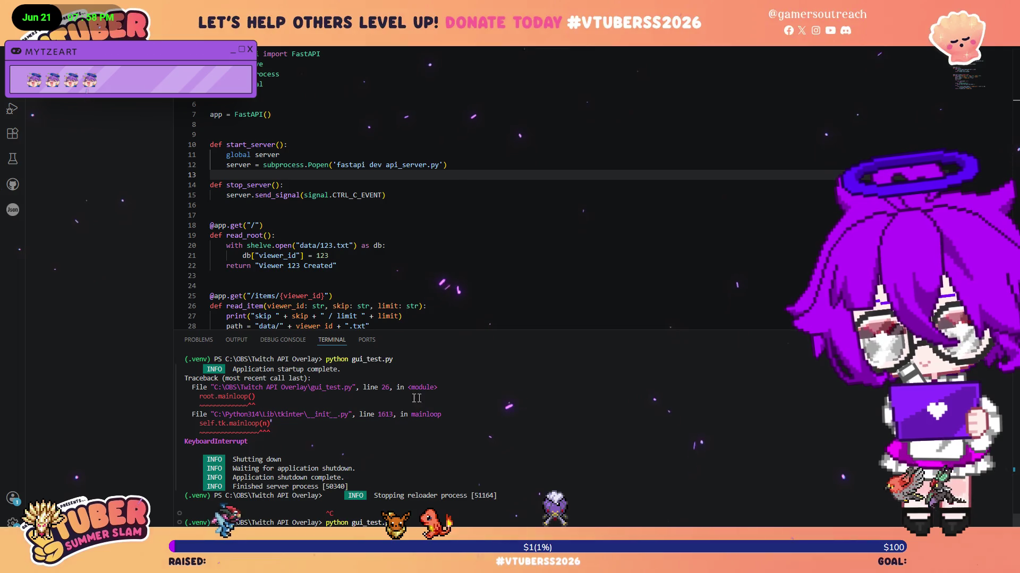
{"action": "key", "text": "Return"}
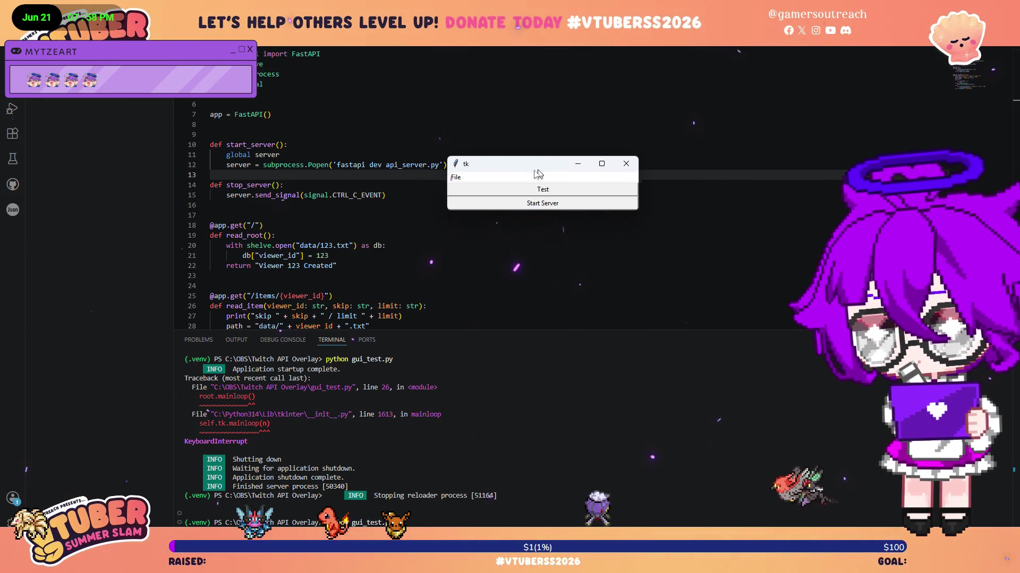
{"action": "left_click", "coordinate": [505, 209]}
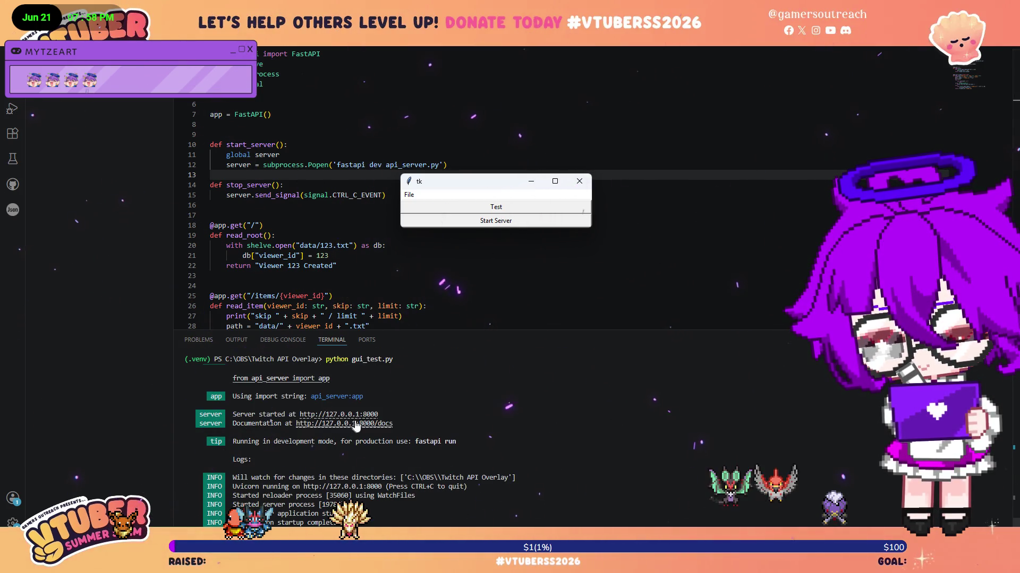
{"action": "left_click", "coordinate": [364, 419]}
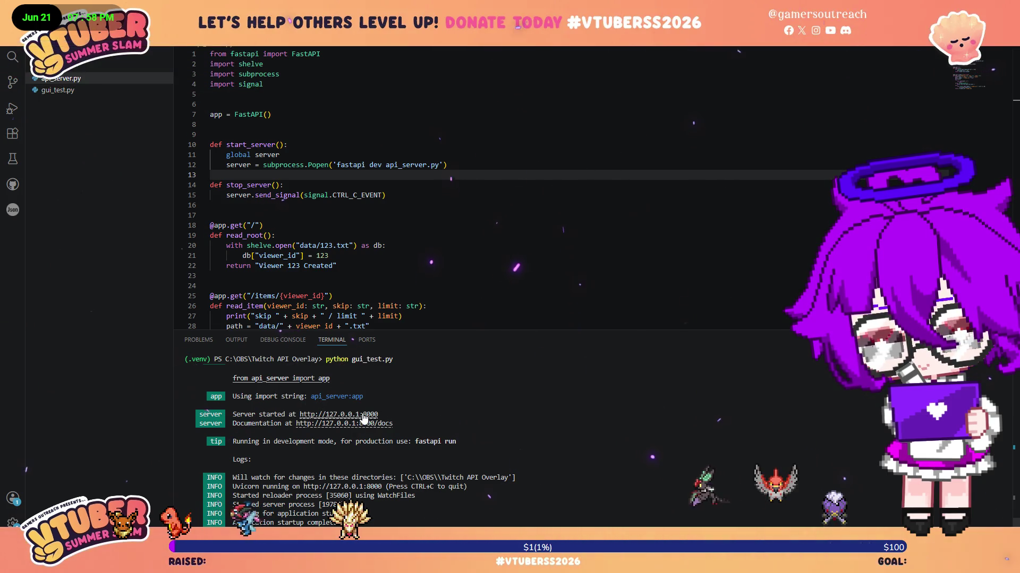
{"action": "left_click", "coordinate": [362, 420], "text": "ctrl"}
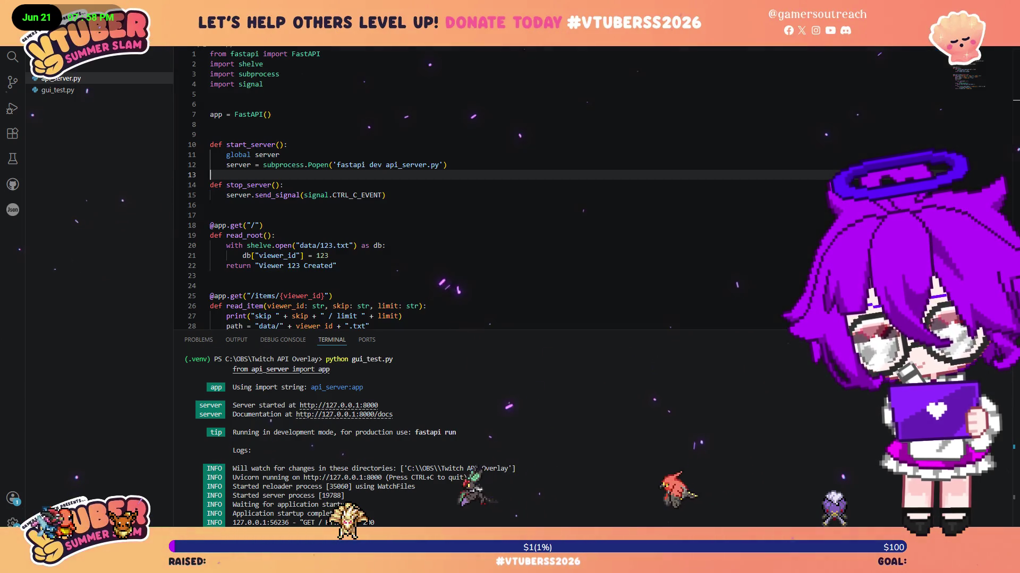
{"action": "key", "text": "ctrl+w"}
Stop the running server with Ctrl+C and relaunch python gui_test.py
{"action": "left_click", "coordinate": [339, 264]}
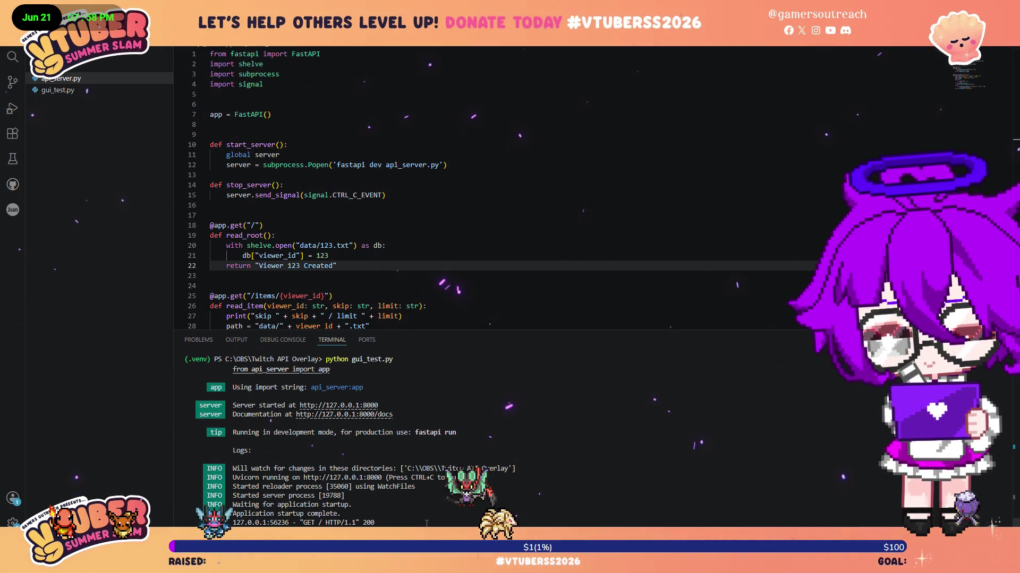
{"action": "key", "text": "ctrl+c"}
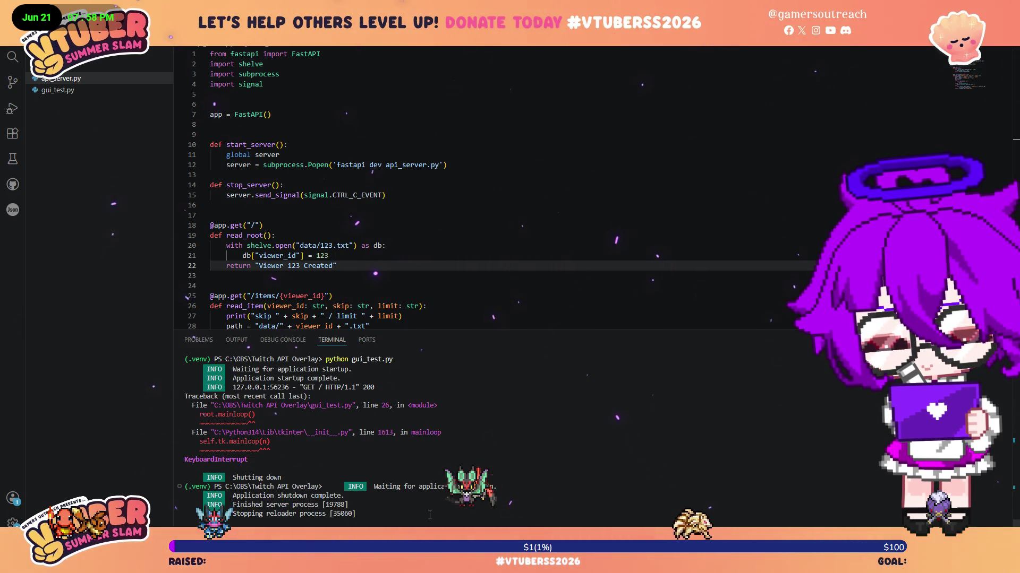
{"action": "key", "text": "ctrl+c"}
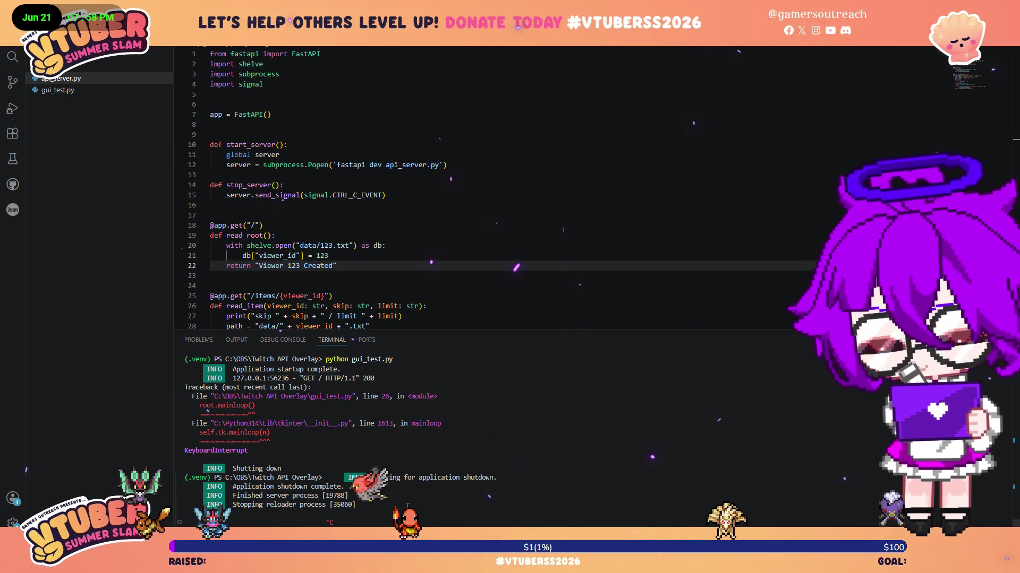
{"action": "key", "text": "Up"}
{"action": "key", "text": "Return"}
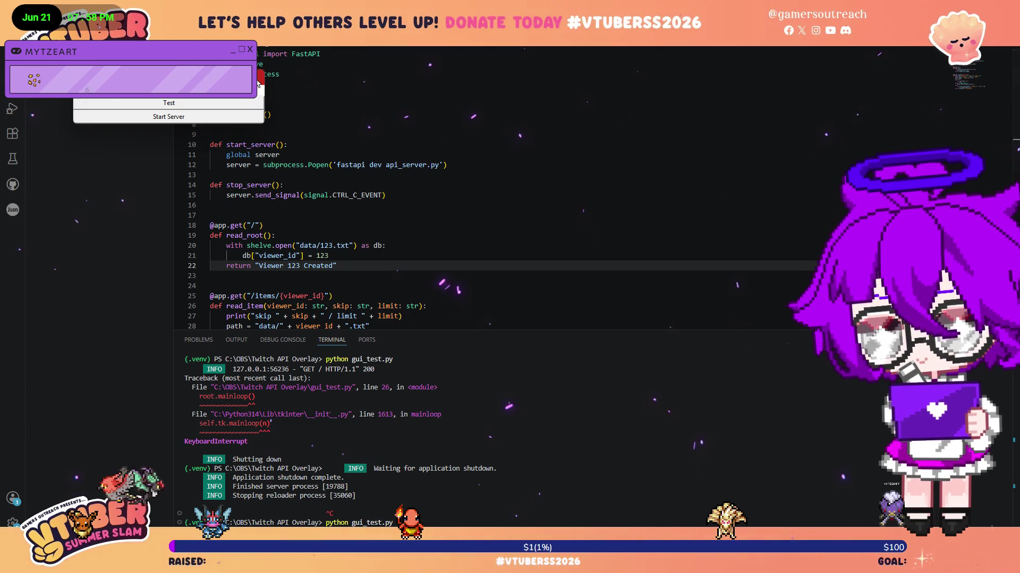
Start the FastAPI server from the Tk window's Start Server button and move the window aside
{"action": "left_click", "coordinate": [250, 117]}
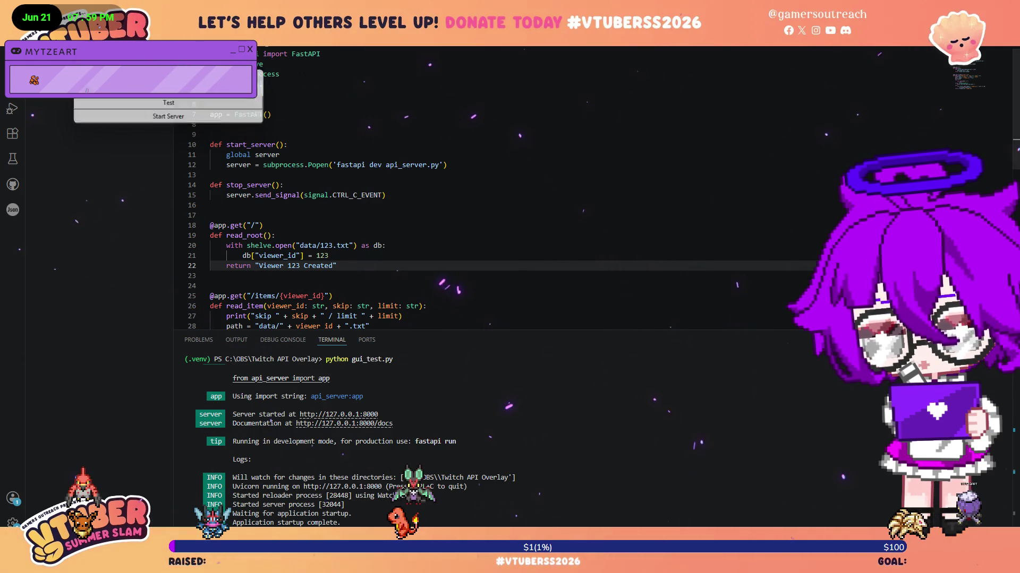
{"action": "left_click", "coordinate": [254, 49]}
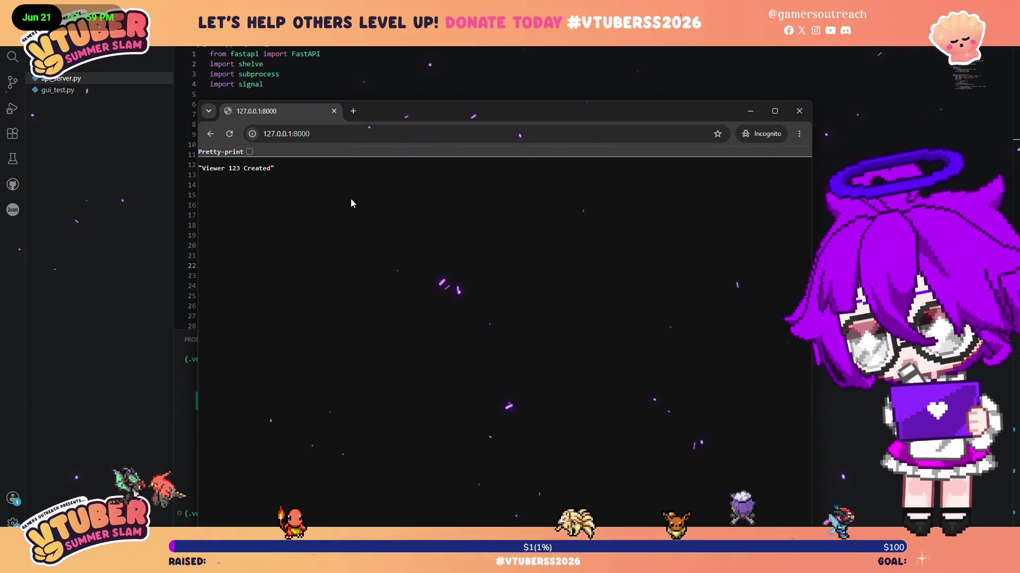
Close the Chrome Incognito window after seeing 'Viewer 123 Created' at 127.0.0.1:8000
{"action": "left_click", "coordinate": [800, 111]}
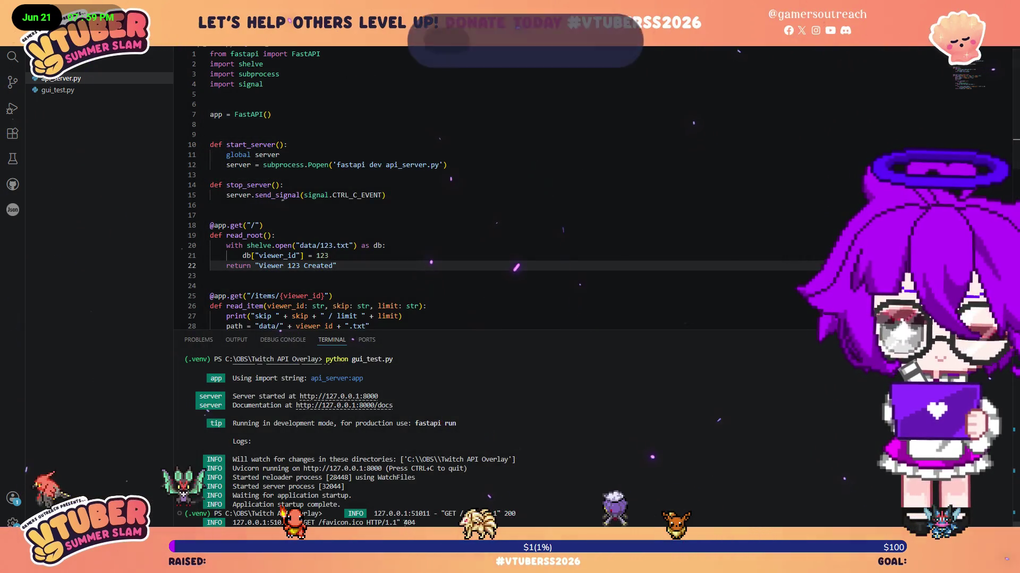
Stop the server and collapse the long site-packages folder list in the Explorer
{"action": "key", "text": "ctrl+c"}
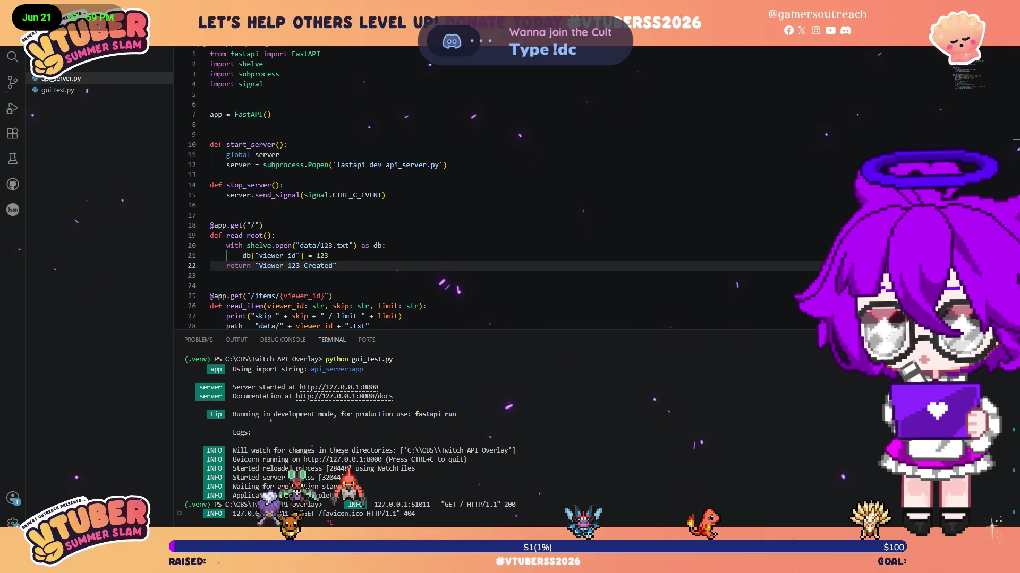
{"action": "left_click", "coordinate": [418, 226]}
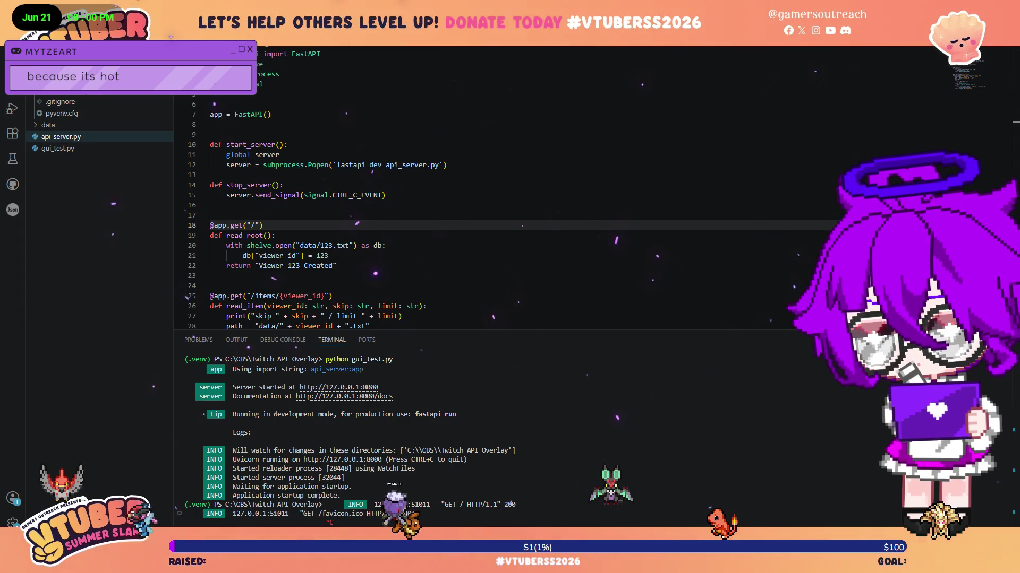
{"action": "scroll", "coordinate": [99, 287], "scroll_direction": "up", "scroll_amount": 10}
{"action": "left_click", "coordinate": [40, 107]}
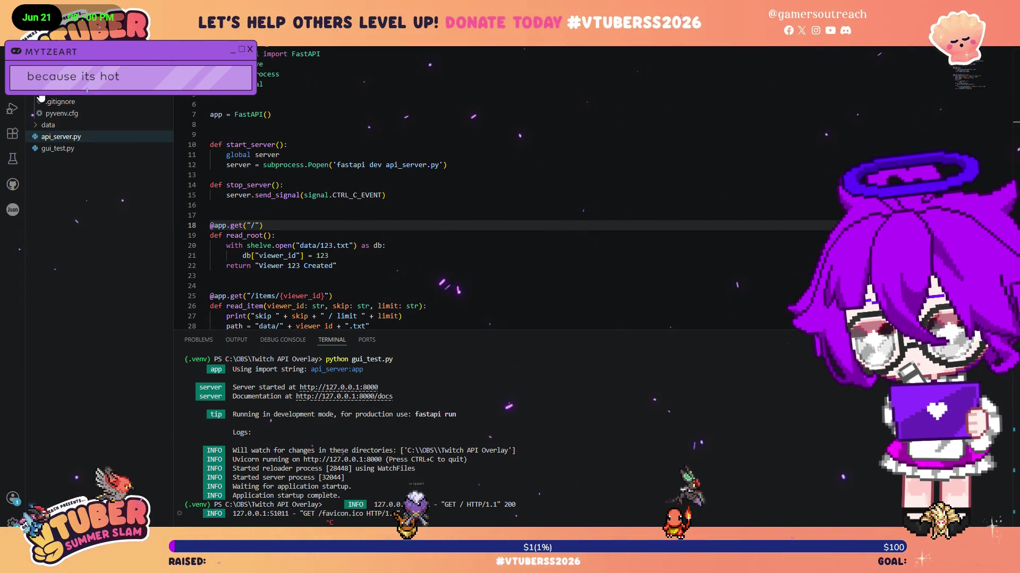
{"action": "left_click", "coordinate": [40, 107]}
{"action": "left_click", "coordinate": [40, 107]}
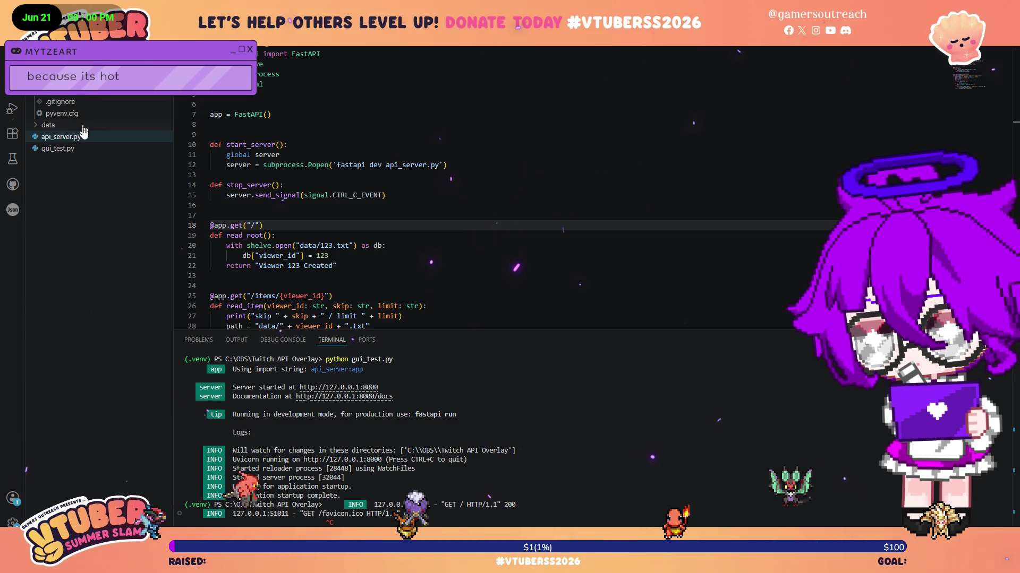
Expand the data folder, interrupt the server again, and switch to the Python venv docs
{"action": "left_click", "coordinate": [52, 126]}
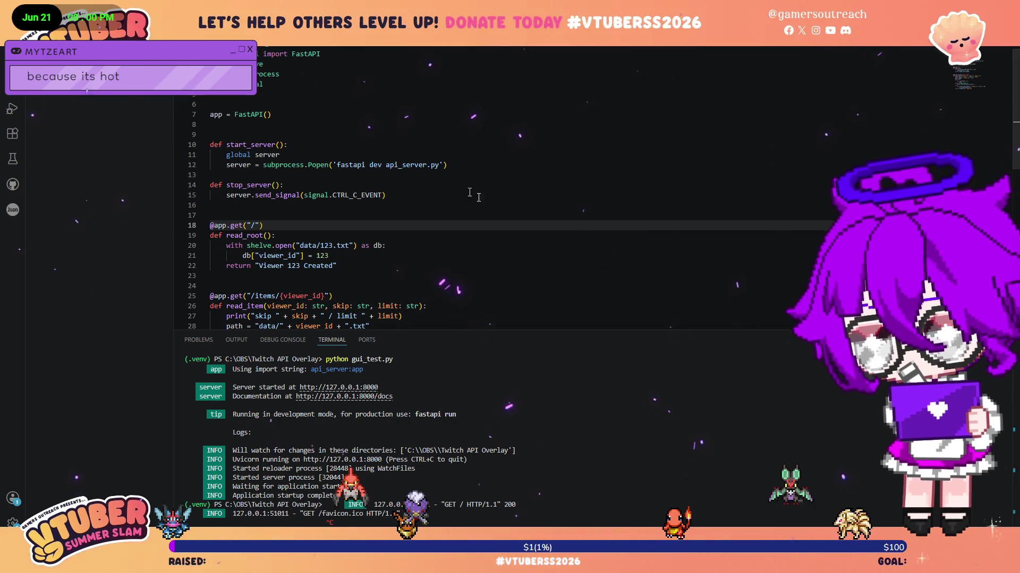
{"action": "scroll", "coordinate": [478, 197], "scroll_direction": "down", "scroll_amount": 3}
{"action": "scroll", "coordinate": [545, 276], "scroll_direction": "up", "scroll_amount": 3}
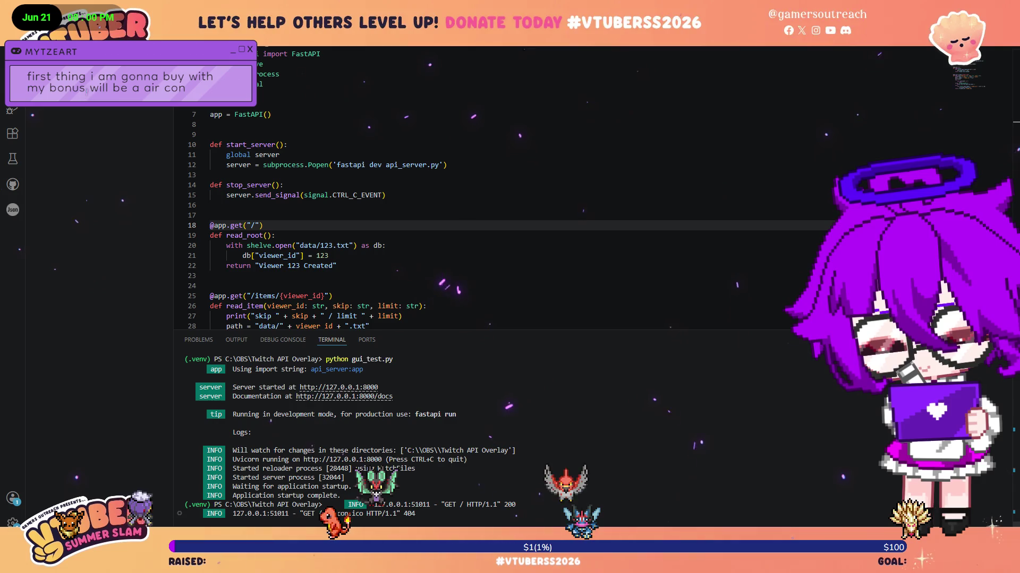
{"action": "key", "text": "ctrl+c"}
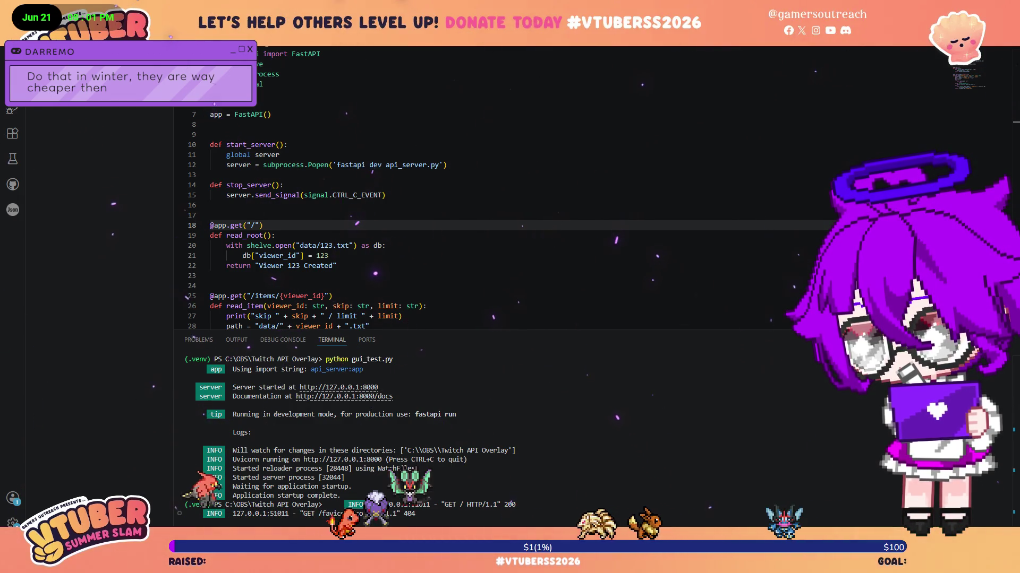
{"action": "key", "text": "alt+Tab"}
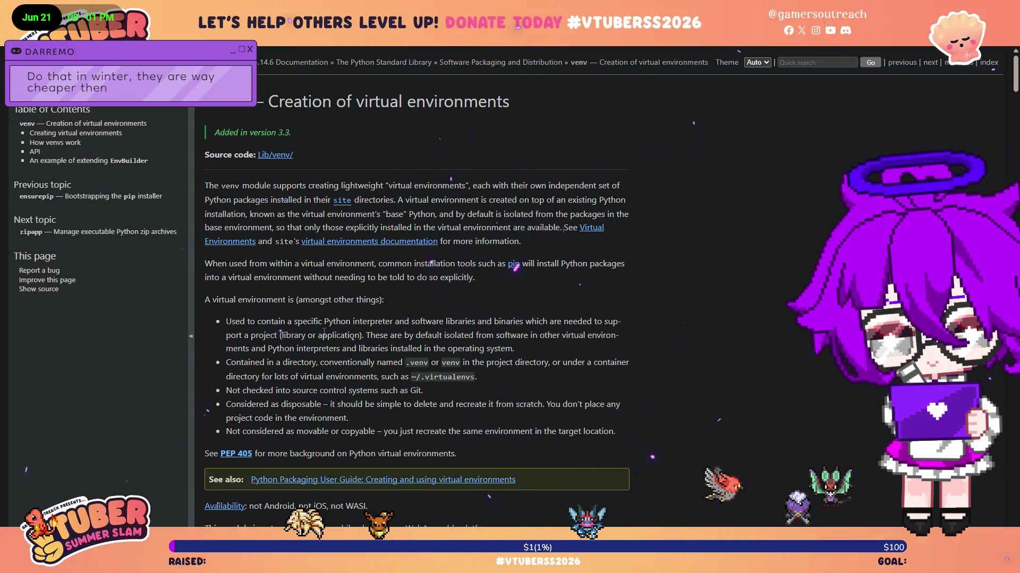
Read the venv docs down to 'An example of extending EnvBuilder', then return to VS Code
{"action": "scroll", "coordinate": [353, 336], "scroll_direction": "down", "scroll_amount": 3}
{"action": "scroll", "coordinate": [335, 329], "scroll_direction": "down", "scroll_amount": 8}
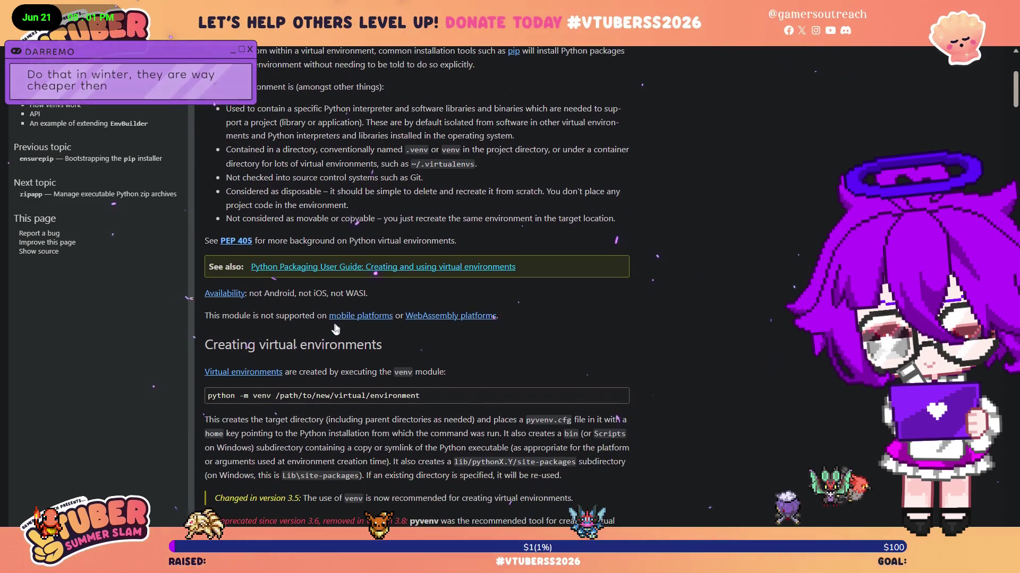
{"action": "scroll", "coordinate": [399, 316], "scroll_direction": "down", "scroll_amount": 15}
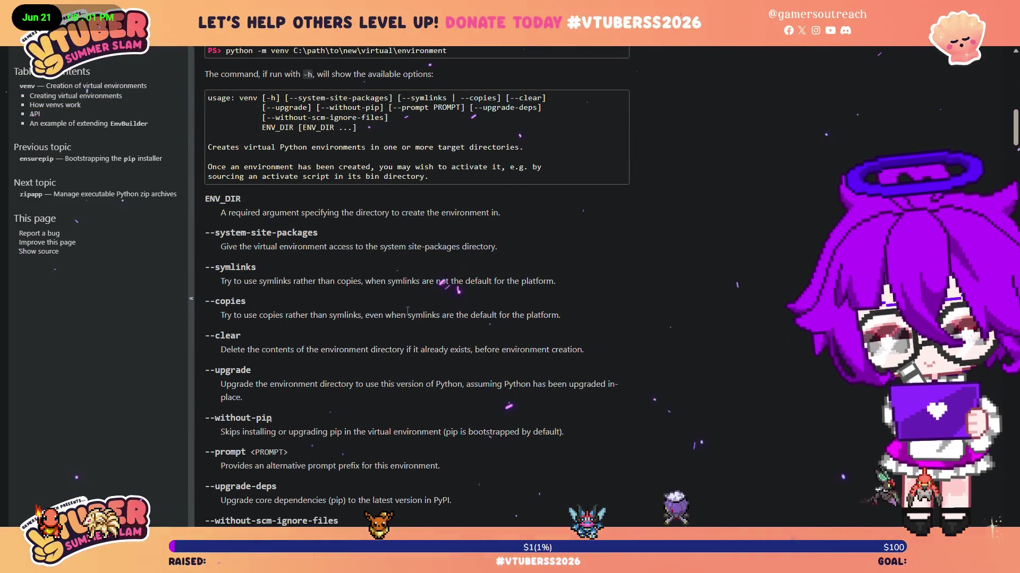
{"action": "scroll", "coordinate": [412, 307], "scroll_direction": "down", "scroll_amount": 3}
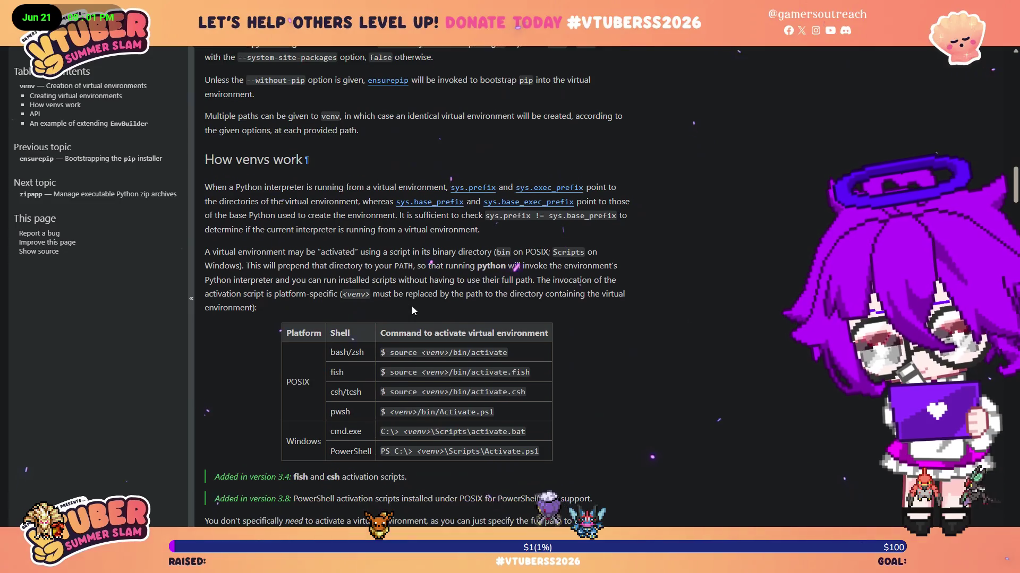
{"action": "scroll", "coordinate": [587, 308], "scroll_direction": "down", "scroll_amount": 16}
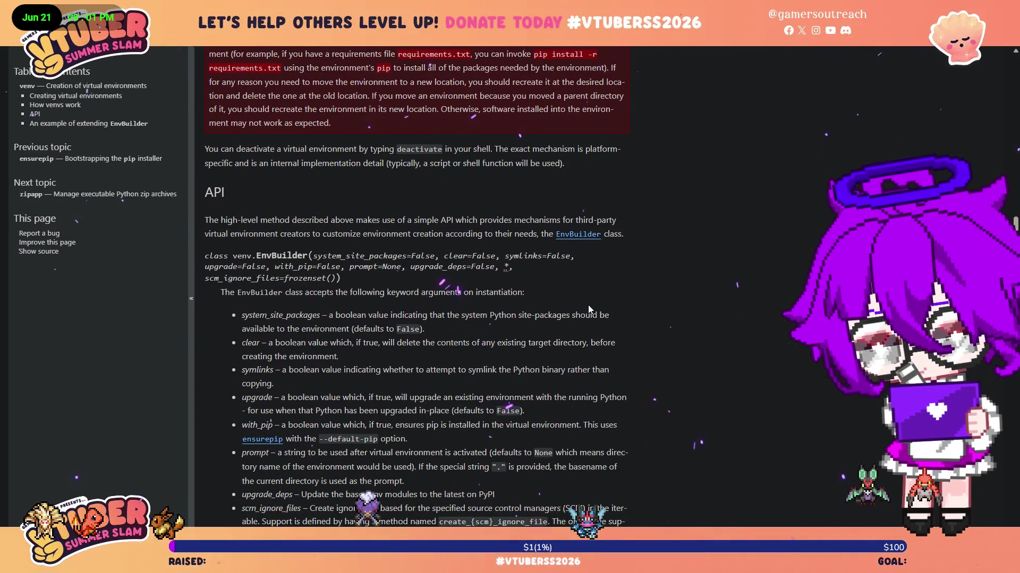
{"action": "scroll", "coordinate": [588, 308], "scroll_direction": "down", "scroll_amount": 7}
{"action": "scroll", "coordinate": [588, 304], "scroll_direction": "down", "scroll_amount": 4}
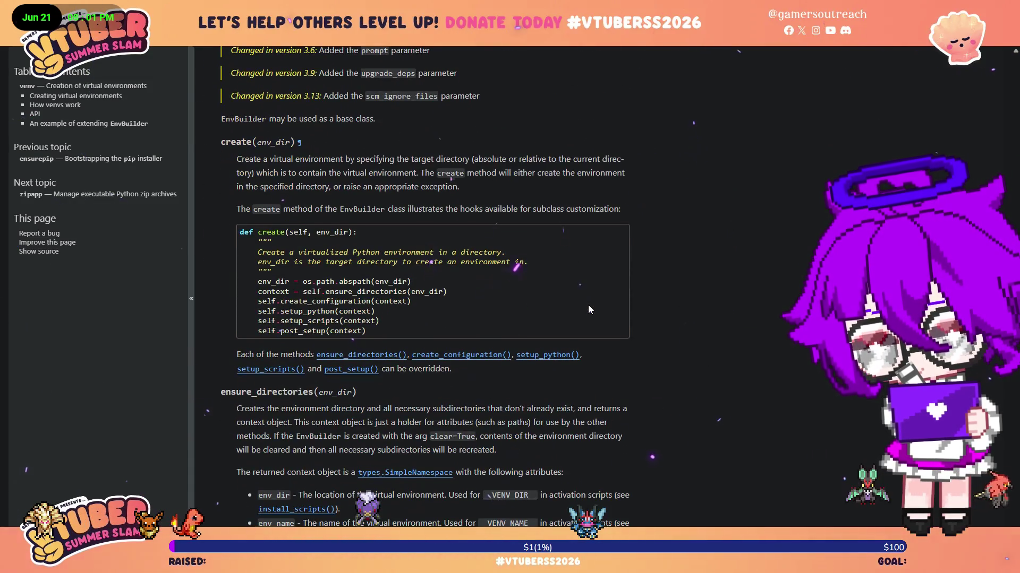
{"action": "scroll", "coordinate": [588, 305], "scroll_direction": "down", "scroll_amount": 3}
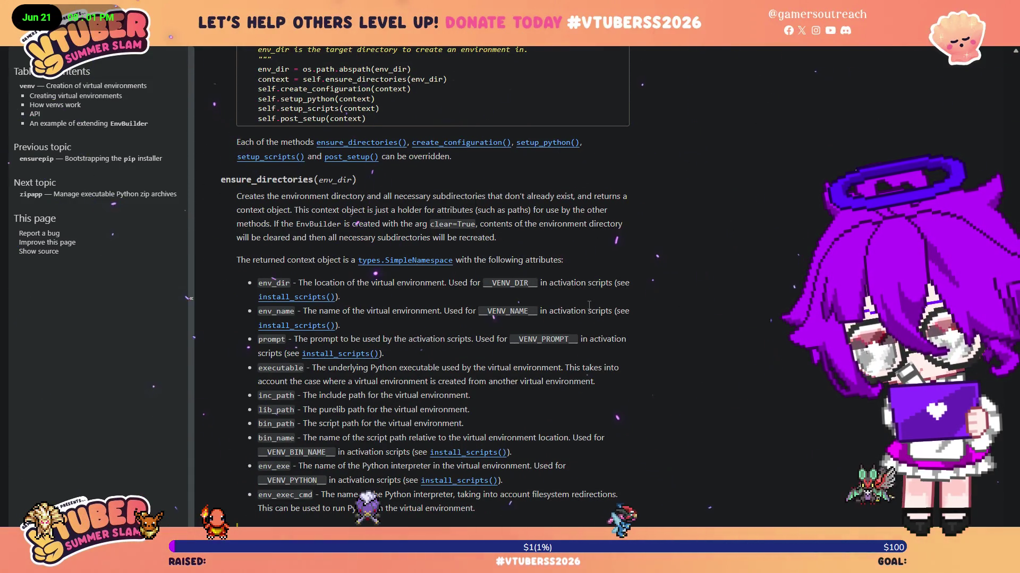
{"action": "scroll", "coordinate": [589, 305], "scroll_direction": "down", "scroll_amount": 7}
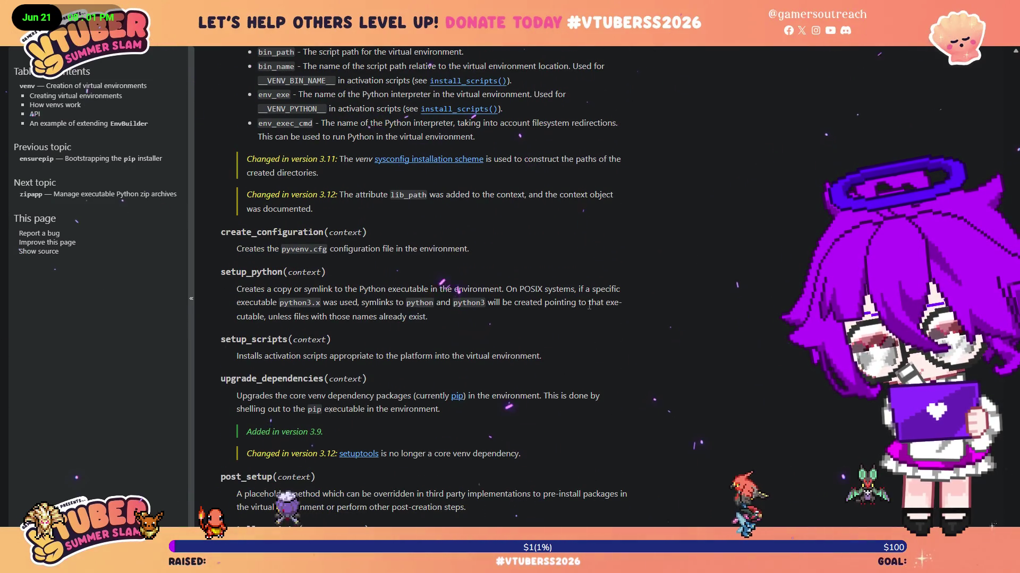
{"action": "scroll", "coordinate": [589, 306], "scroll_direction": "down", "scroll_amount": 5}
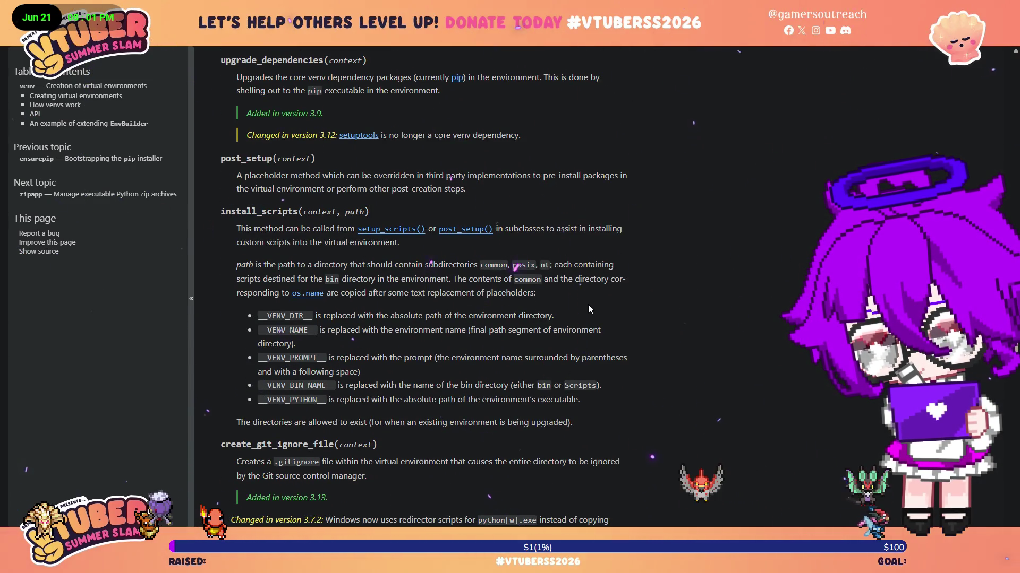
{"action": "scroll", "coordinate": [588, 305], "scroll_direction": "down", "scroll_amount": 3}
{"action": "scroll", "coordinate": [589, 304], "scroll_direction": "down", "scroll_amount": 10}
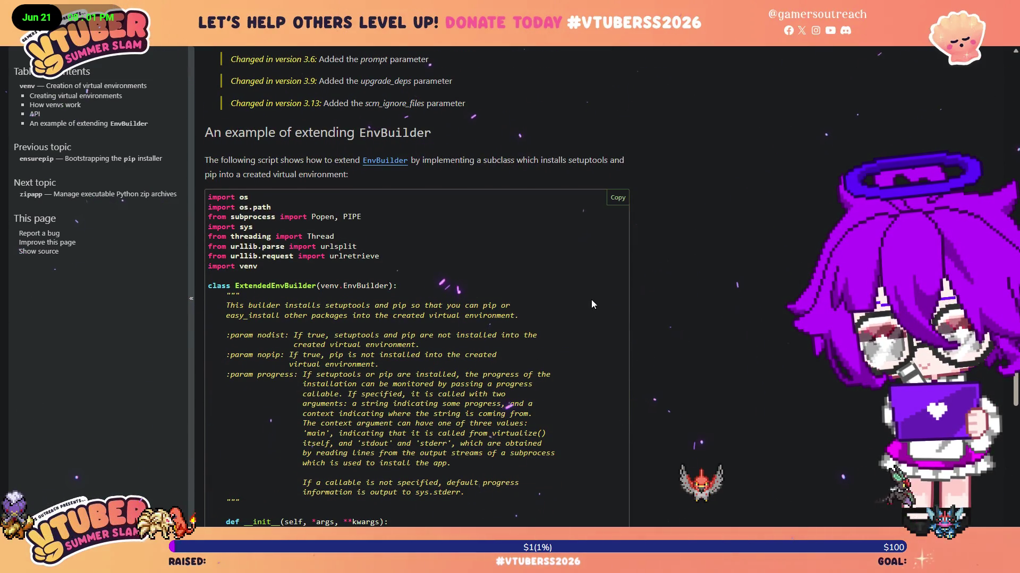
{"action": "mouse_move", "coordinate": [594, 302]}
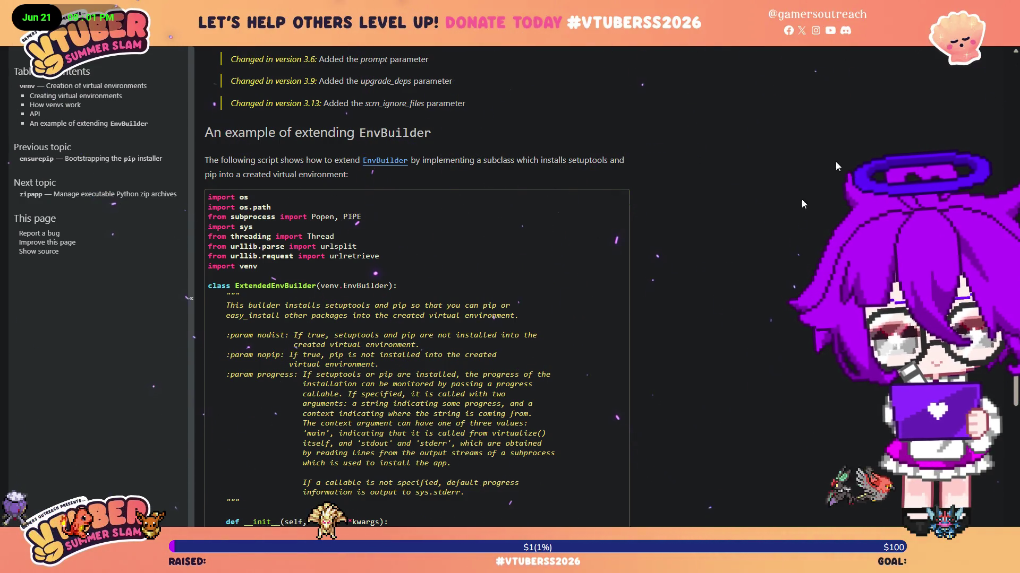
{"action": "key", "text": "alt+Tab"}
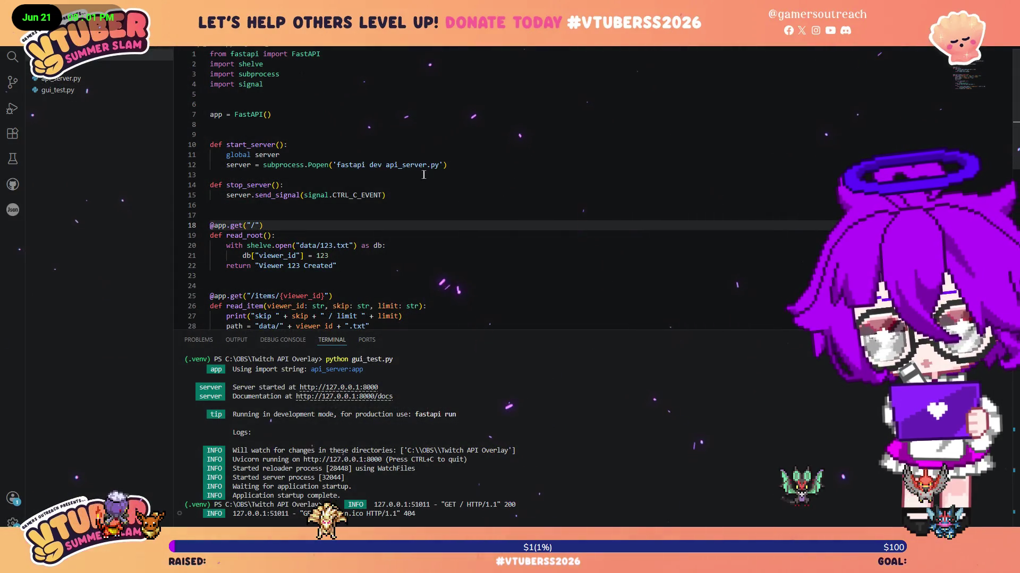
Glance at the data folder and gui_test.py, then reopen api_server.py
{"action": "left_click", "coordinate": [104, 67]}
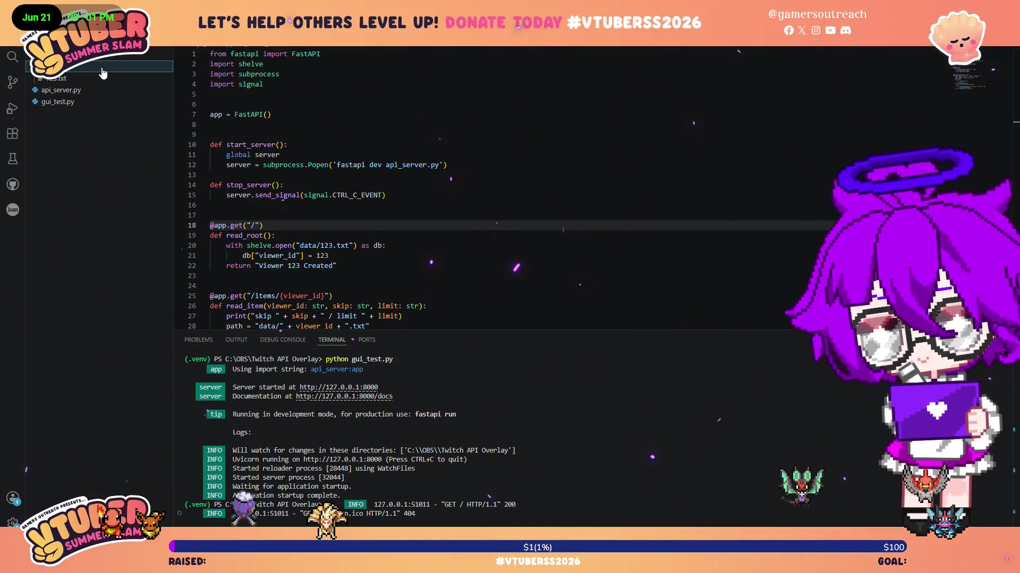
{"action": "left_click", "coordinate": [104, 69]}
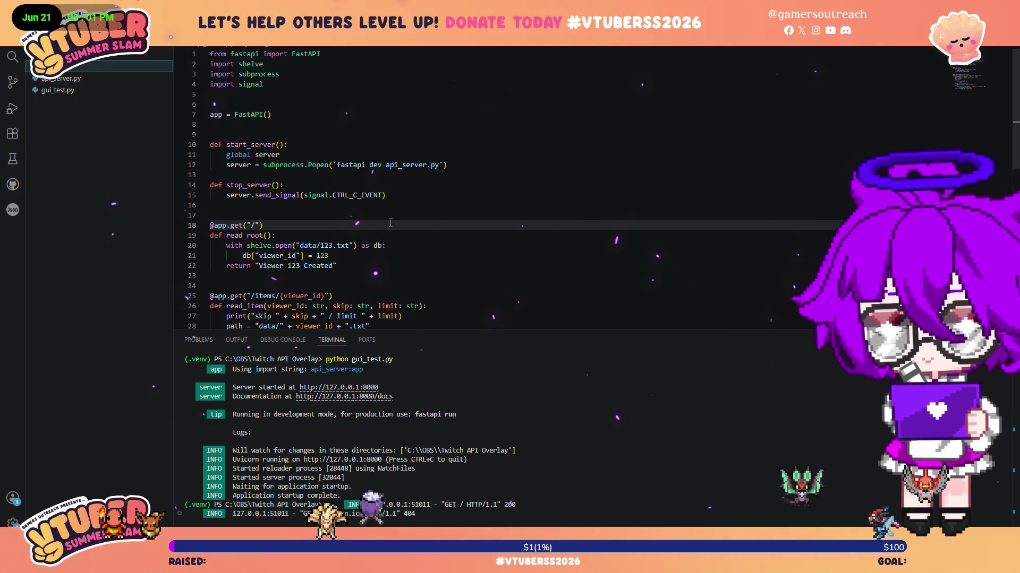
{"action": "left_click", "coordinate": [89, 91]}
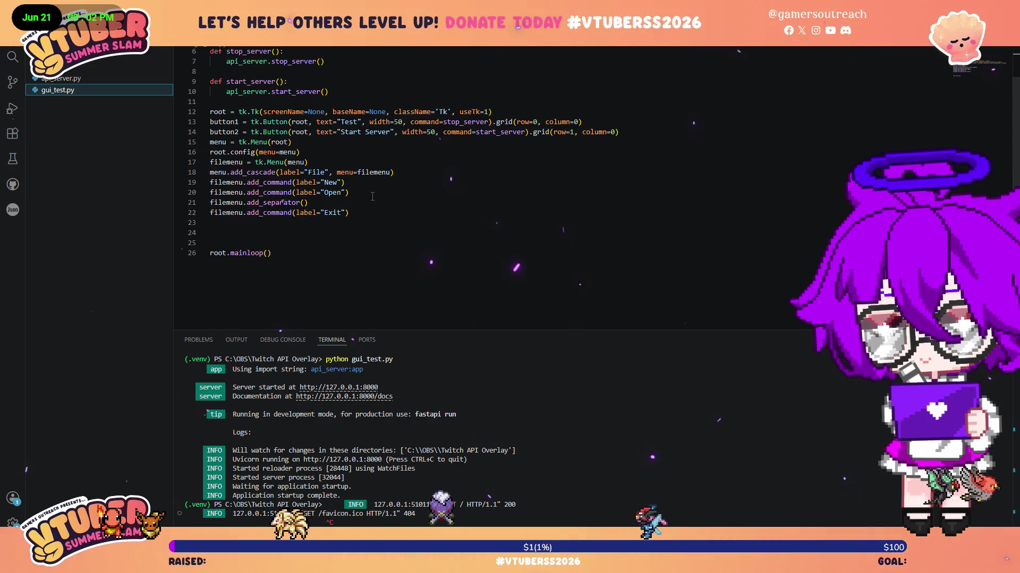
{"action": "left_click", "coordinate": [79, 80]}
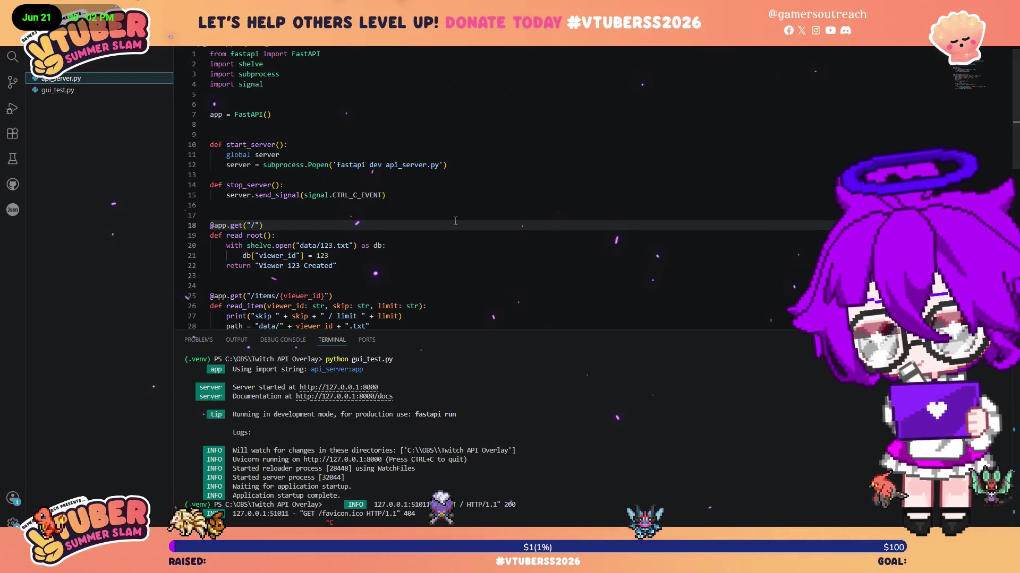
Paste a duplicate of the two-line data/123.txt shelve block below line 21 in read_root
{"action": "scroll", "coordinate": [456, 222], "scroll_direction": "down", "scroll_amount": 1}
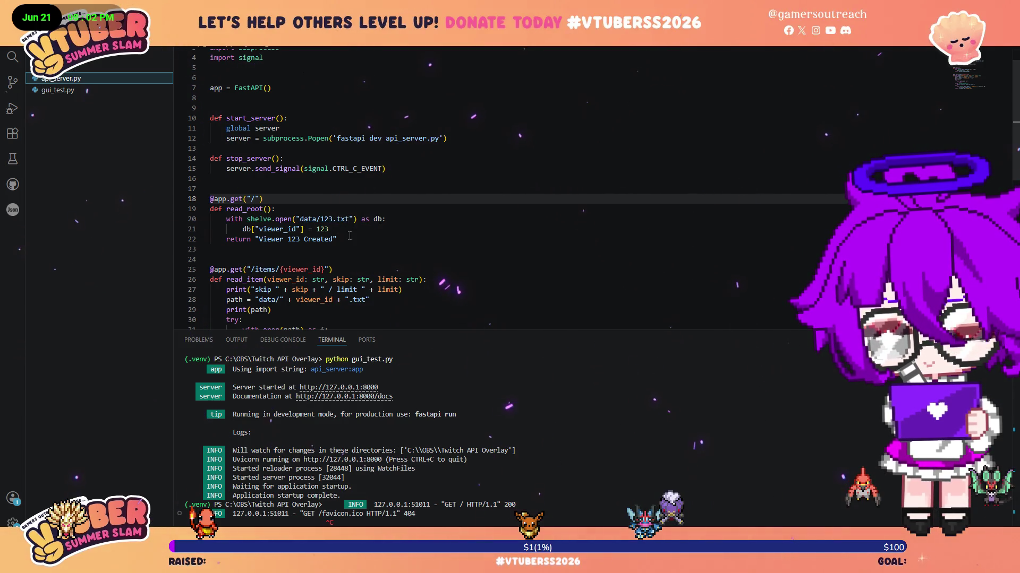
{"action": "scroll", "coordinate": [350, 236], "scroll_direction": "down", "scroll_amount": 1}
{"action": "mouse_move", "coordinate": [337, 213]}
{"action": "left_mouse_down"}
{"action": "mouse_move", "coordinate": [227, 202]}
{"action": "mouse_move", "coordinate": [227, 192]}
{"action": "left_mouse_up"}
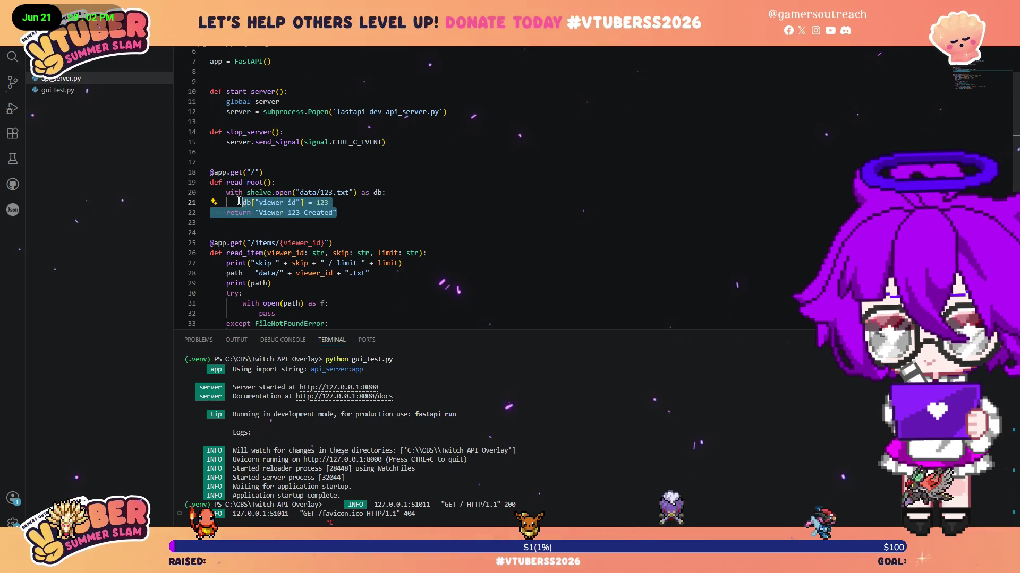
{"action": "left_click_drag", "start_coordinate": [339, 205], "coordinate": [226, 192]}
{"action": "key", "text": "ctrl+c"}
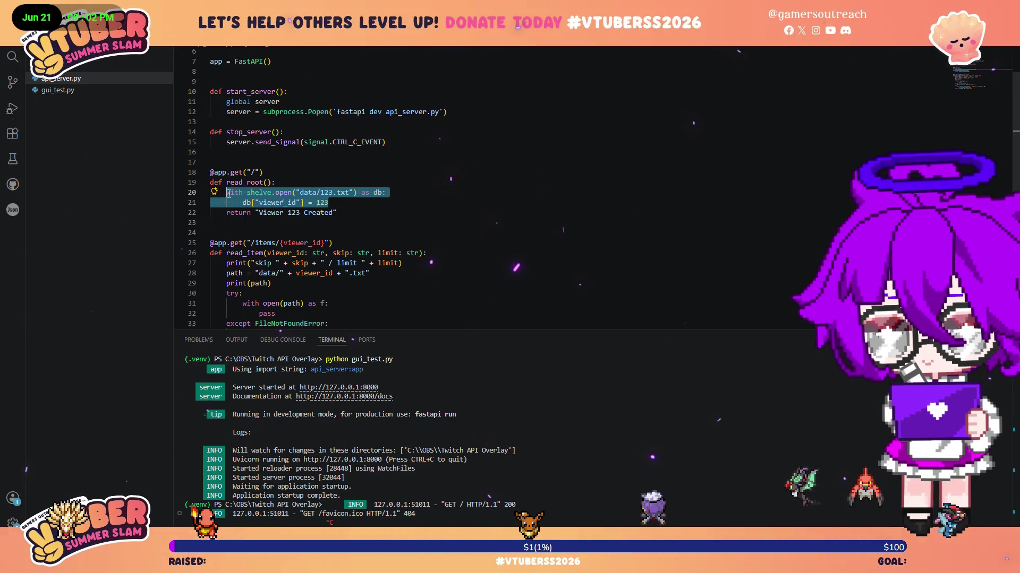
{"action": "left_click", "coordinate": [345, 205]}
{"action": "key", "text": "Return"}
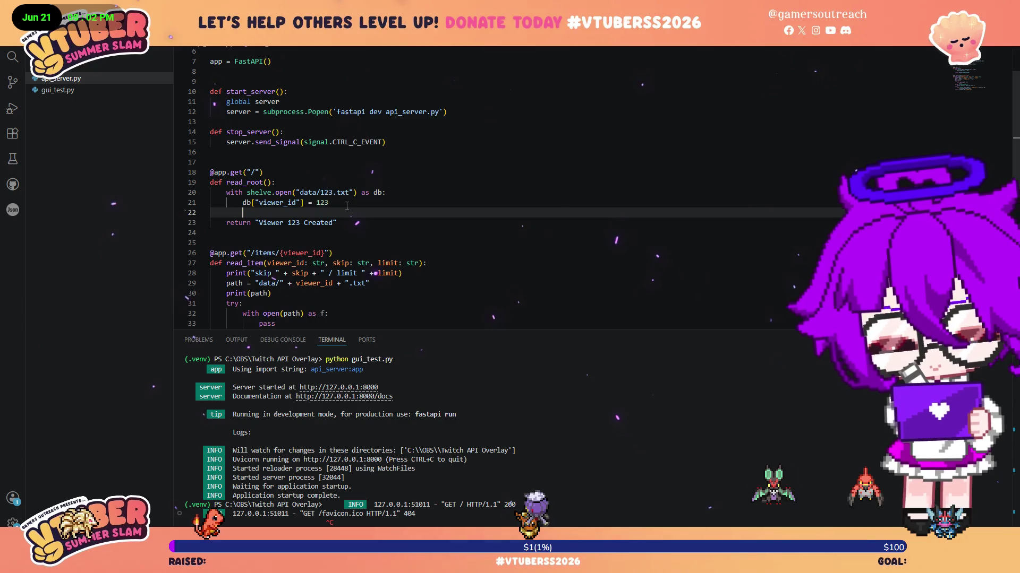
{"action": "key", "text": "ctrl+v"}
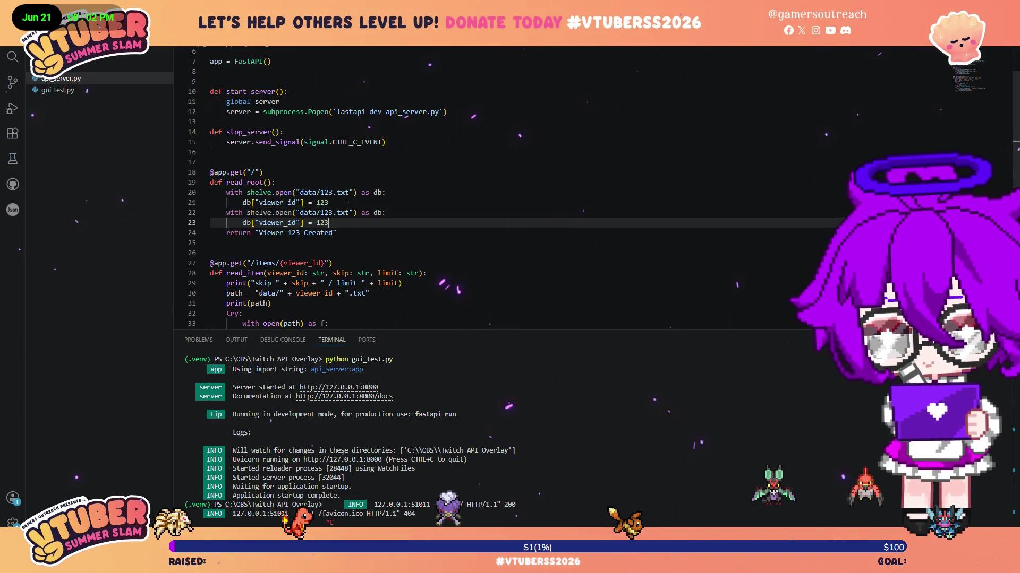
{"action": "left_click", "coordinate": [311, 213]}
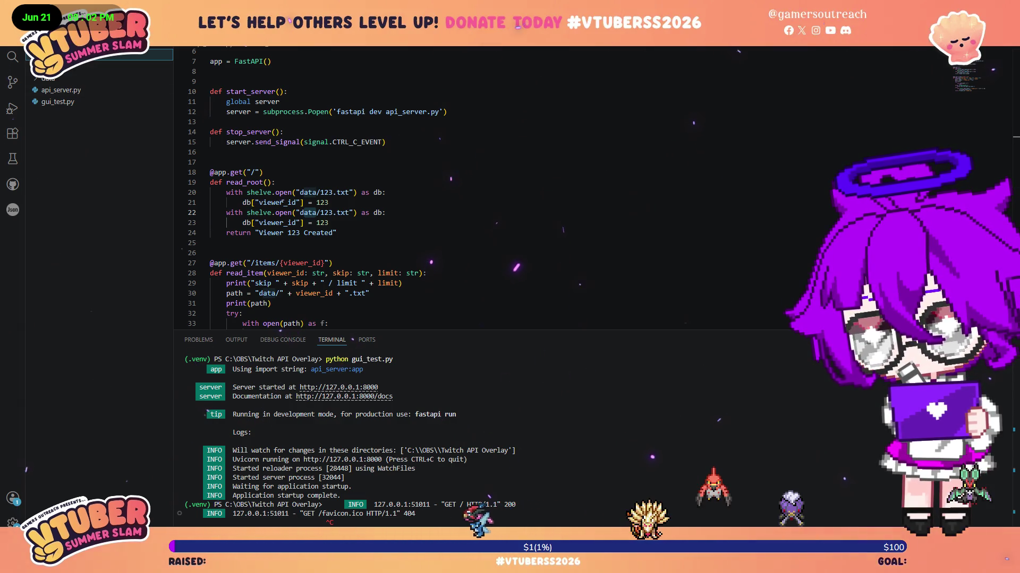
{"action": "right_click", "coordinate": [69, 61]}
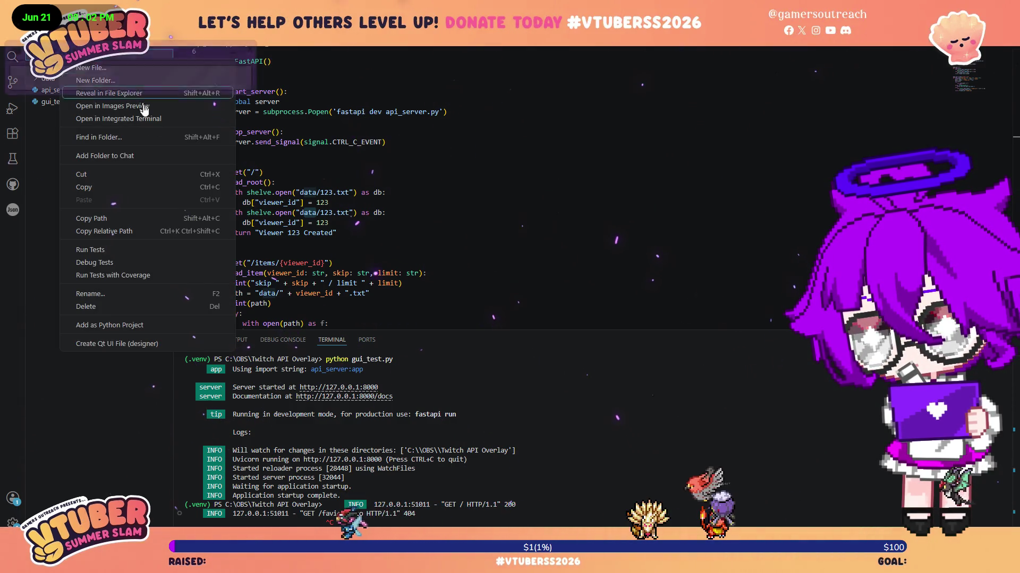
Delete the existing .env file and create a fresh .env file in the project
{"action": "left_click", "coordinate": [96, 301]}
{"action": "key", "text": "Return"}
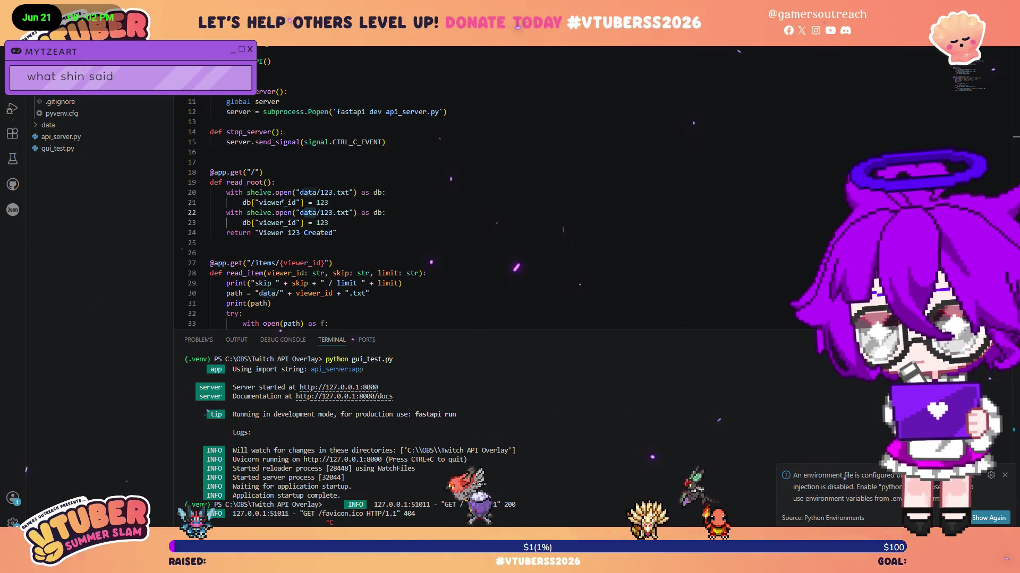
{"action": "right_click", "coordinate": [77, 91]}
{"action": "left_click", "coordinate": [101, 105]}
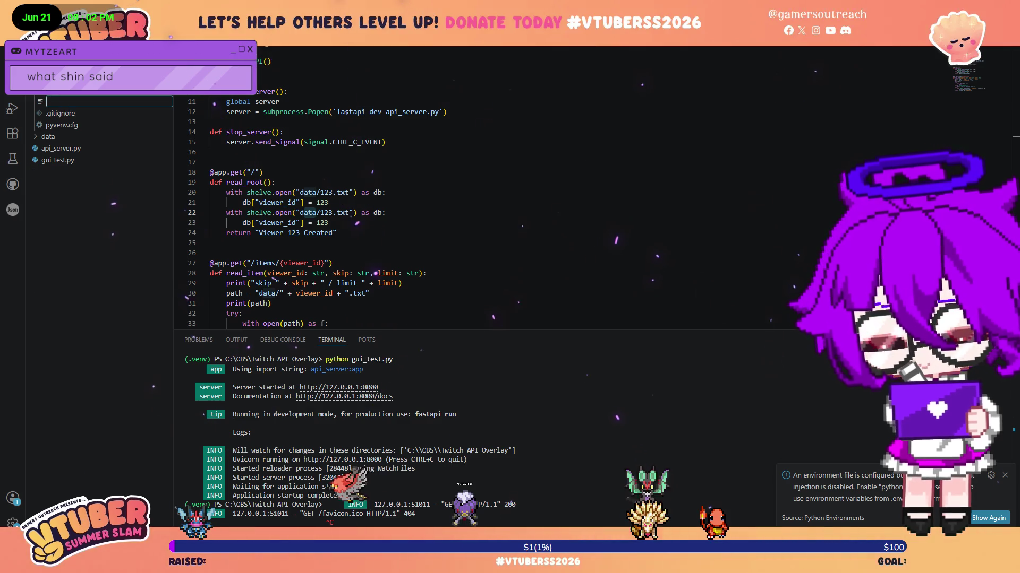
{"action": "key", "text": "Escape"}
{"action": "key", "text": "Return"}
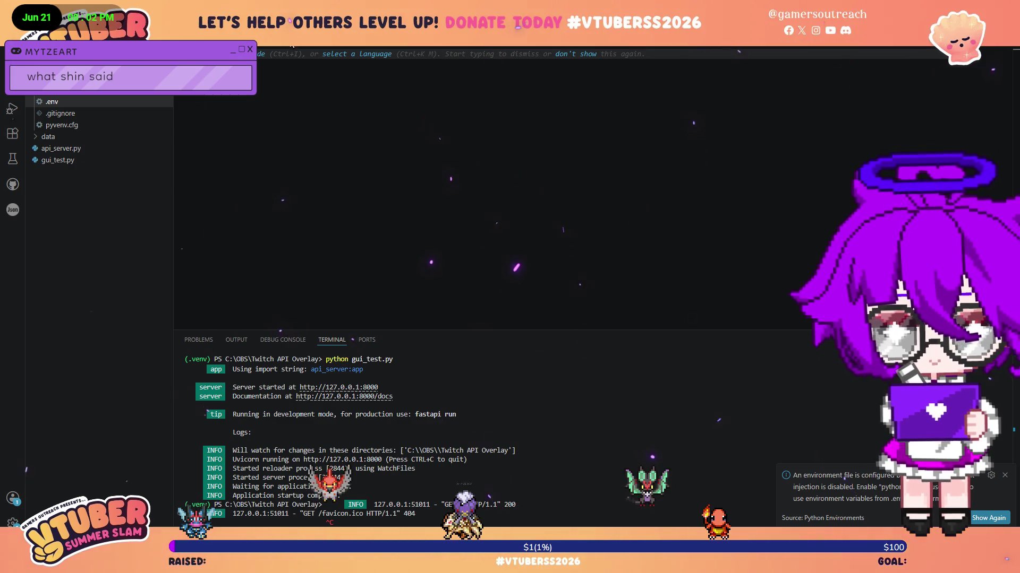
{"action": "key", "text": "ctrl+w"}
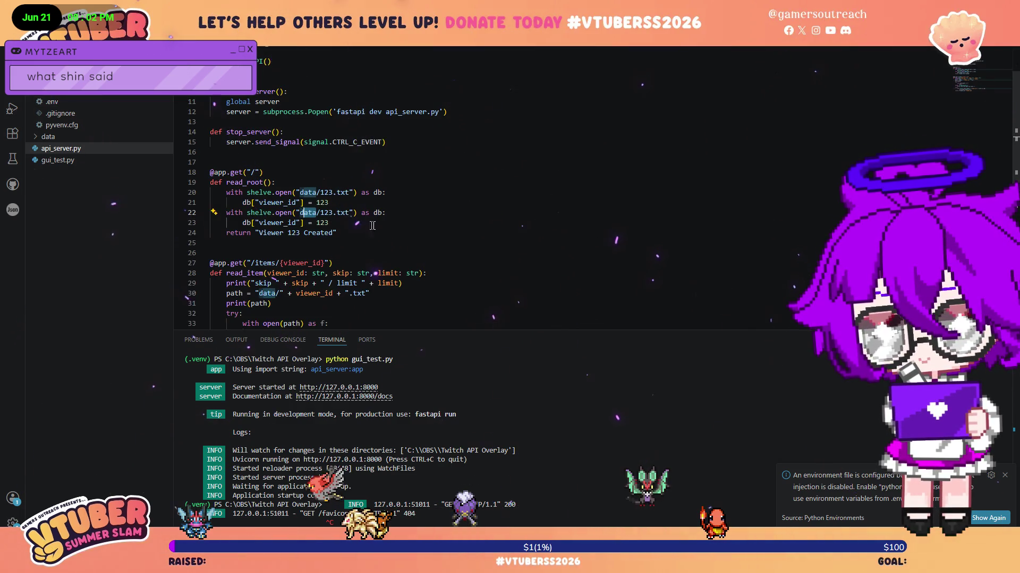
Change line 22 to shelve.open(".venv/.env") as env
{"action": "key", "text": "Delete"}
{"action": "key", "text": "Delete"}
{"action": "key", "text": "Delete"}
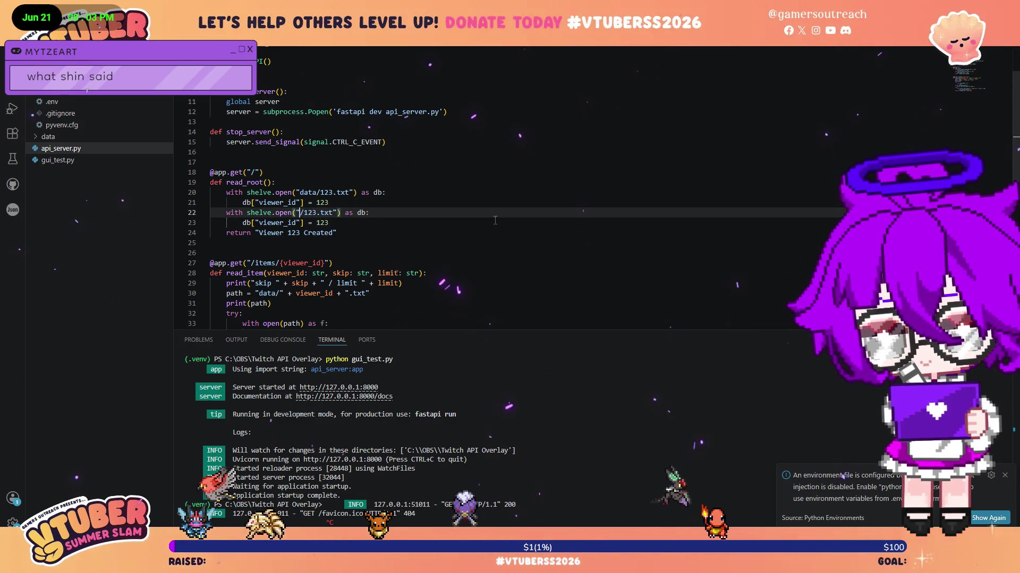
{"action": "type", "text": "env"}
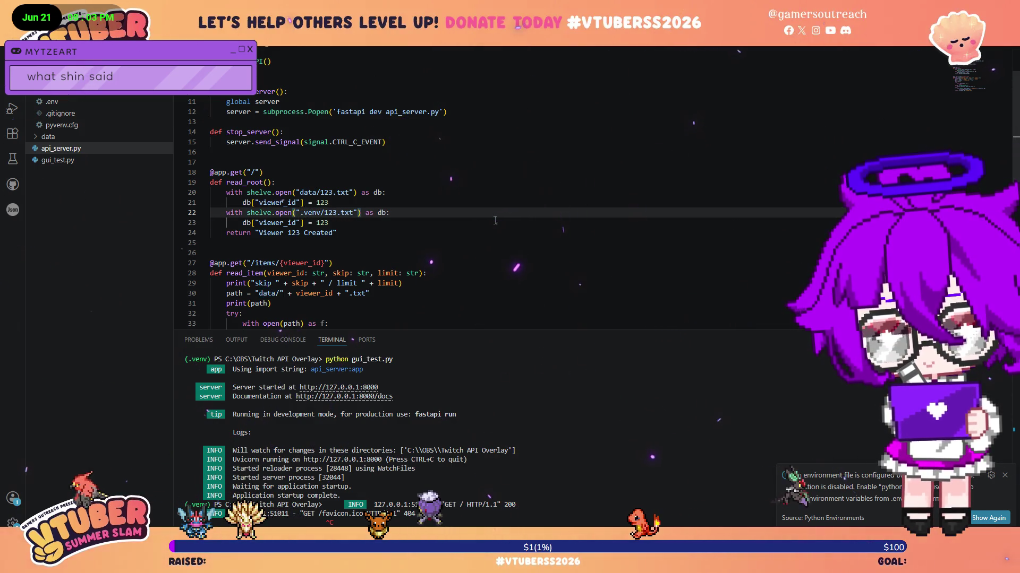
{"action": "key", "text": "Delete"}
{"action": "key", "text": "Delete"}
{"action": "key", "text": "Delete"}
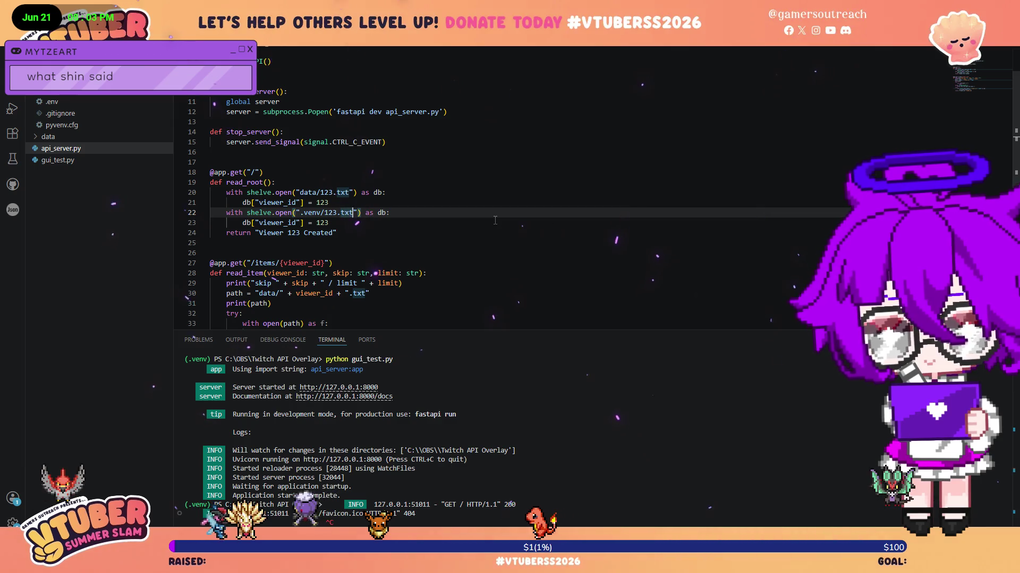
{"action": "key", "text": "BackSpace"}
{"action": "key", "text": "BackSpace"}
{"action": "key", "text": "BackSpace"}
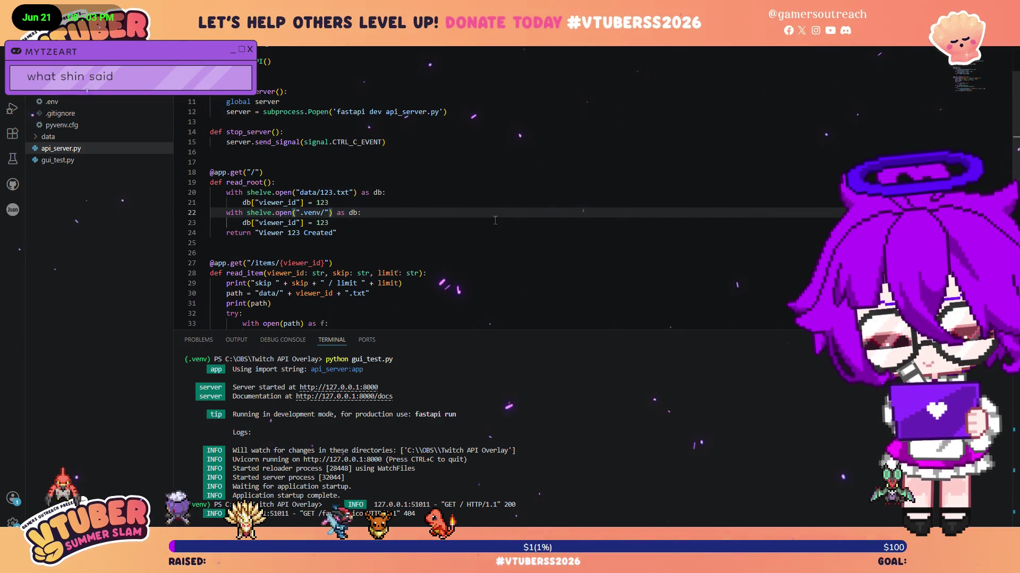
{"action": "type", "text": ".env"}
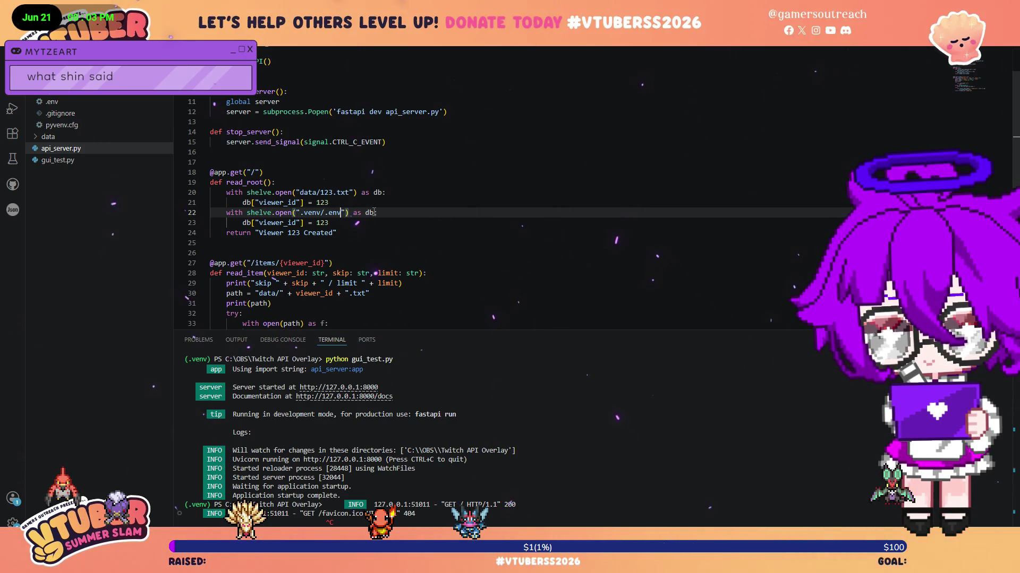
{"action": "key", "text": "BackSpace"}
{"action": "key", "text": "BackSpace"}
{"action": "type", "text": "env"}
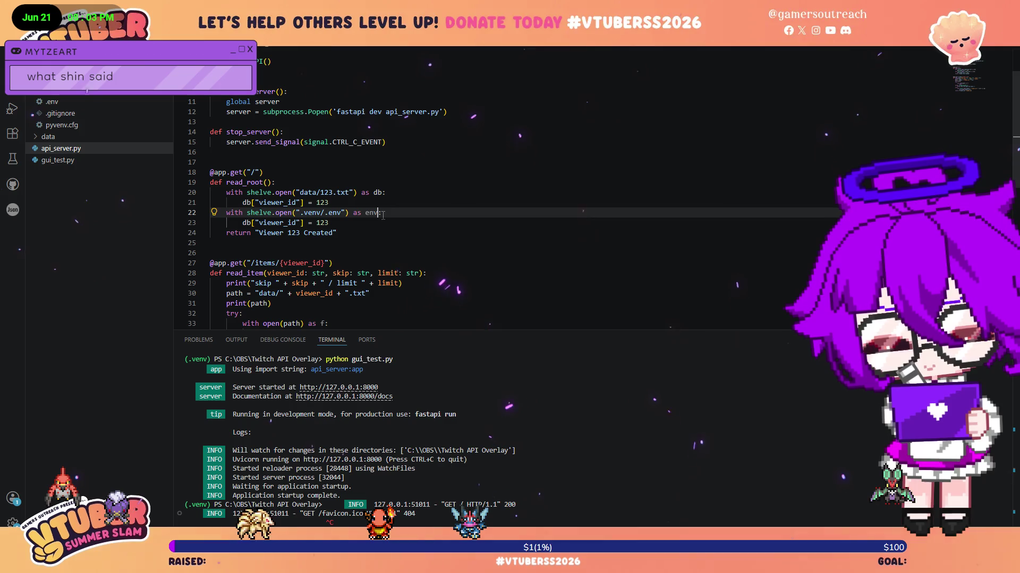
Change line 23 to env["secret"] = "Big Secret" and save api_server.py
{"action": "left_click", "coordinate": [243, 223]}
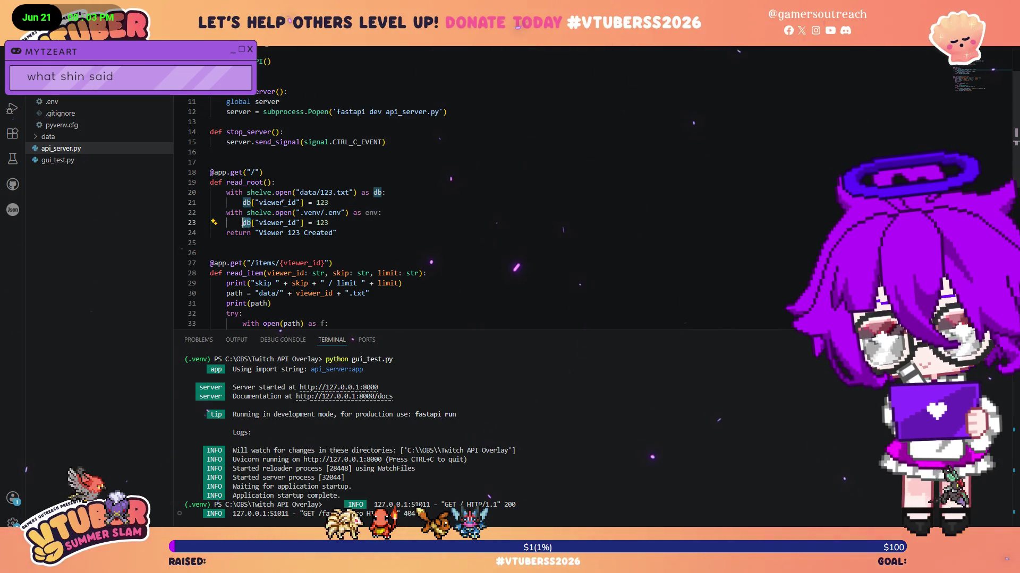
{"action": "key", "text": "Delete"}
{"action": "key", "text": "Delete"}
{"action": "type", "text": "env"}
{"action": "left_click", "coordinate": [277, 222]}
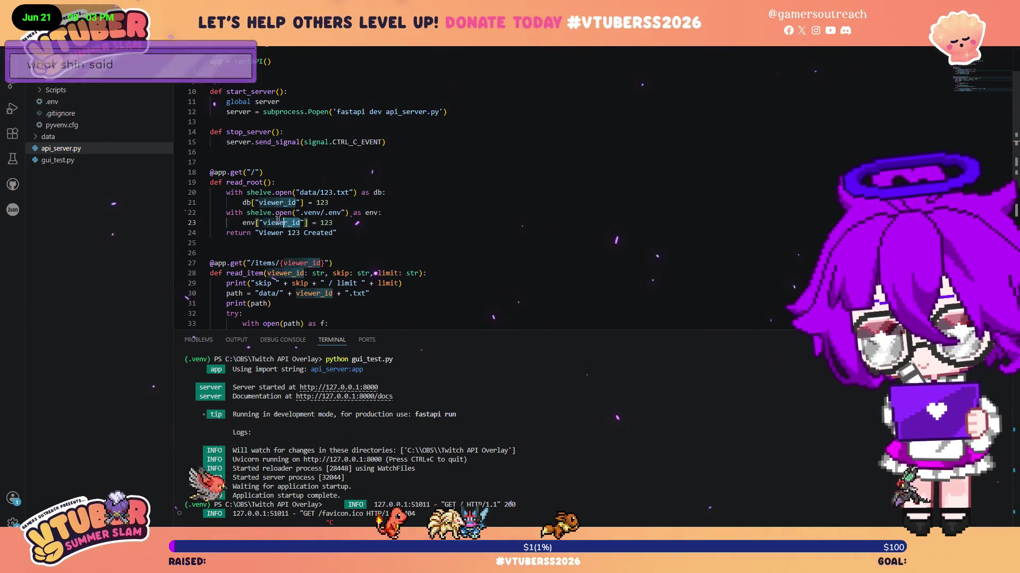
{"action": "type", "text": "sec"}
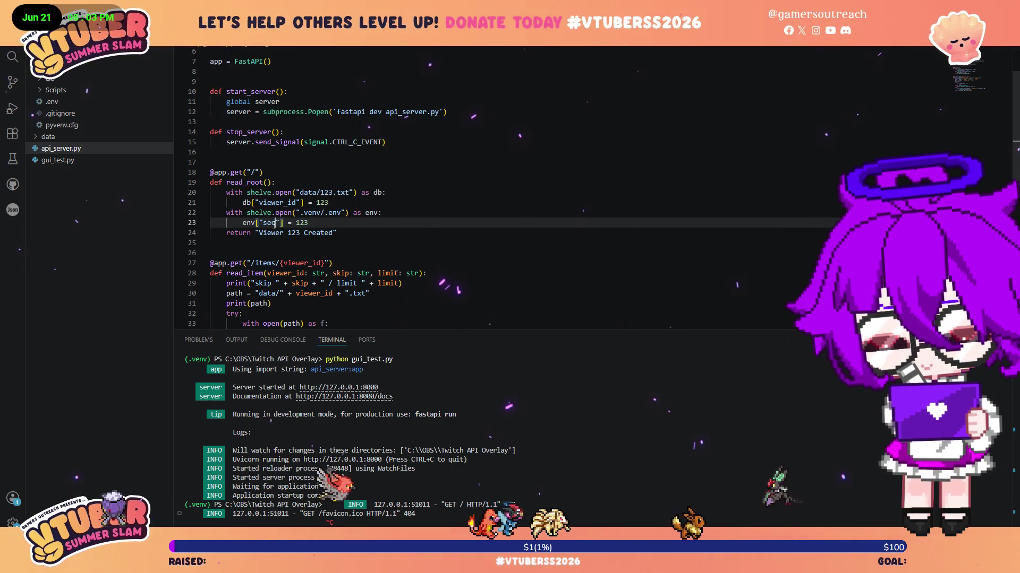
{"action": "type", "text": "ret"}
{"action": "left_click", "coordinate": [342, 223]}
{"action": "key", "text": "BackSpace"}
{"action": "key", "text": "BackSpace"}
{"action": "key", "text": "BackSpace"}
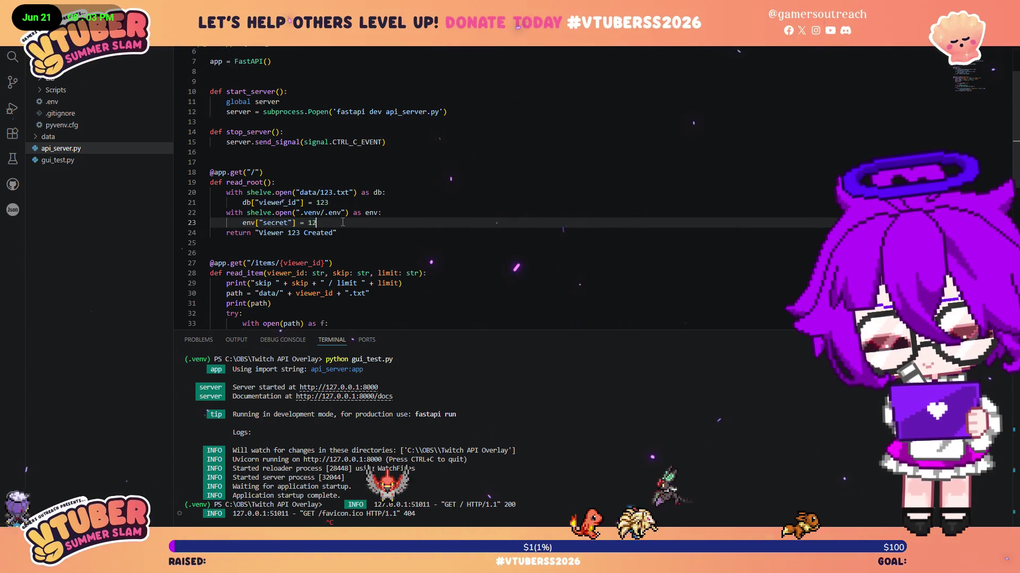
{"action": "type", "text": "\"B"}
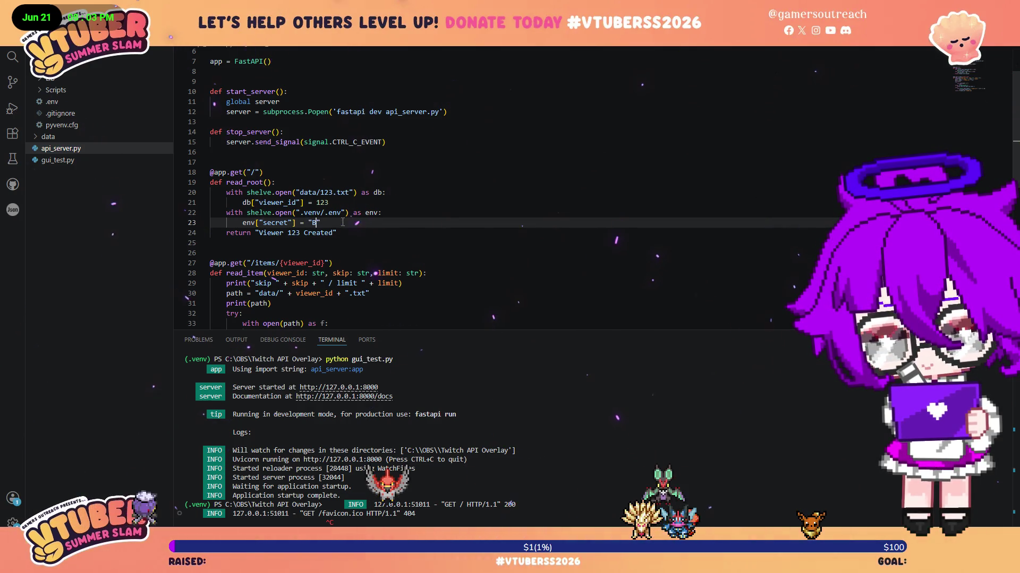
{"action": "type", "text": "Dec"}
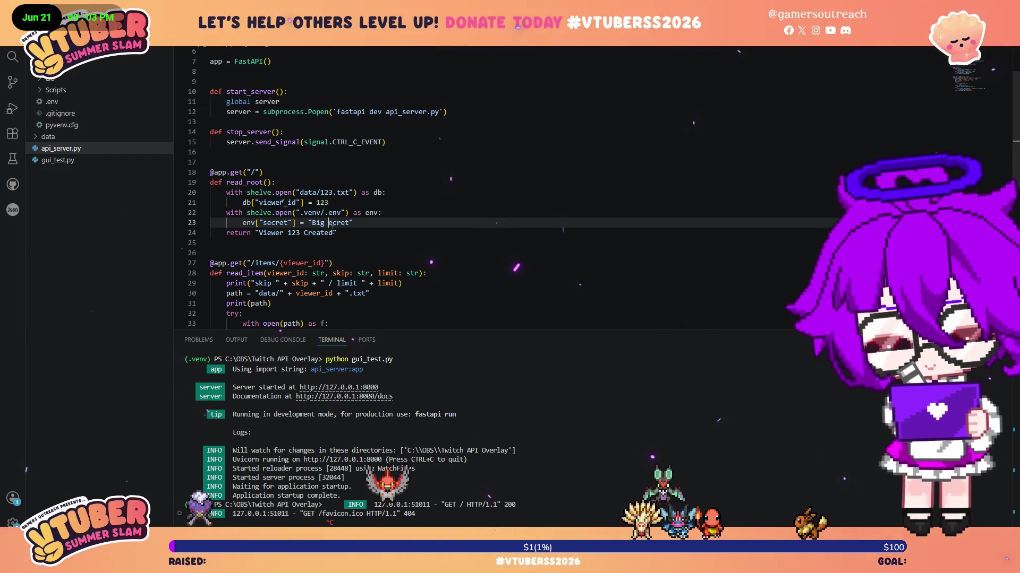
{"action": "type", "text": "S"}
{"action": "key", "text": "ctrl+s"}
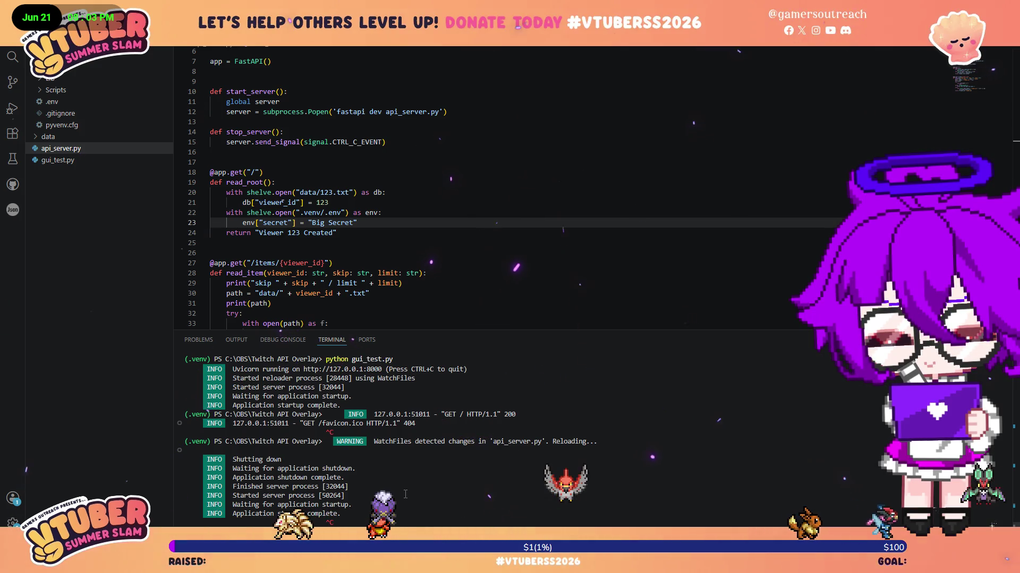
Stop the server, load 127.0.0.1:8000 to see the Internal Server Error, and close it
{"action": "key", "text": "ctrl+c"}
{"action": "key", "text": "ctrl+c"}
{"action": "scroll", "coordinate": [409, 478], "scroll_direction": "up", "scroll_amount": 4}
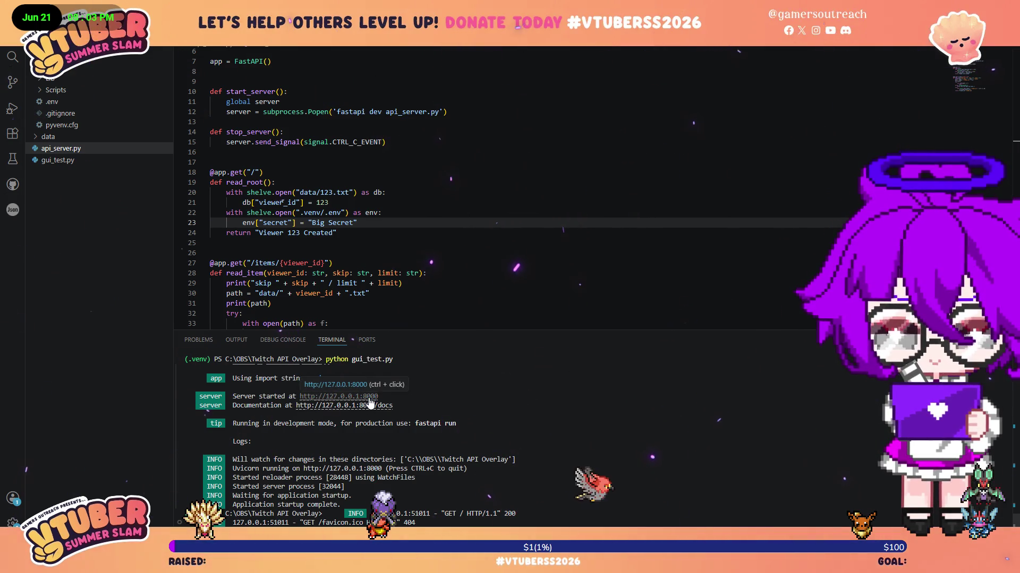
{"action": "left_click", "coordinate": [370, 399], "text": "ctrl"}
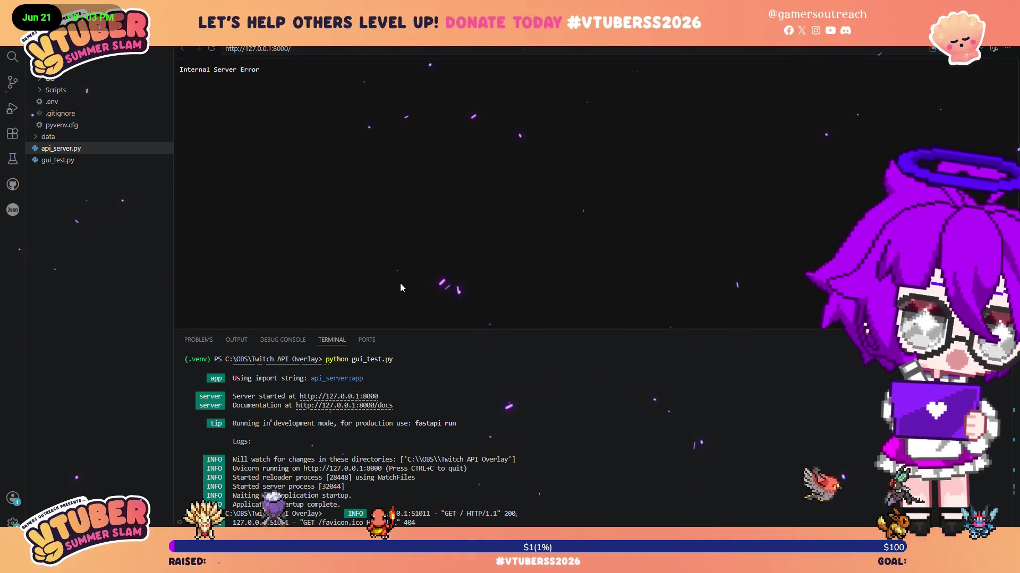
{"action": "key", "text": "ctrl+w"}
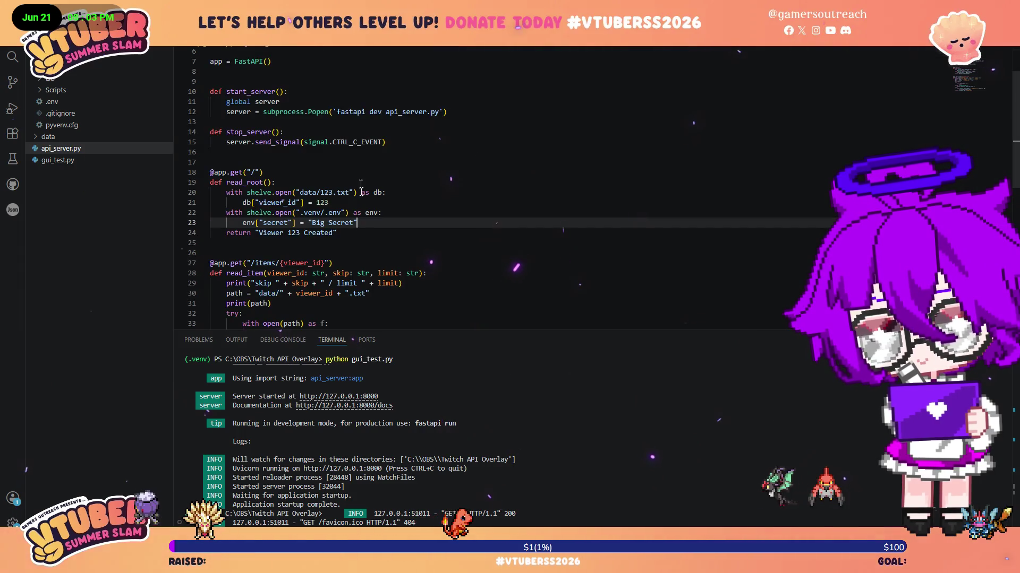
{"action": "key", "text": "ctrl+s"}
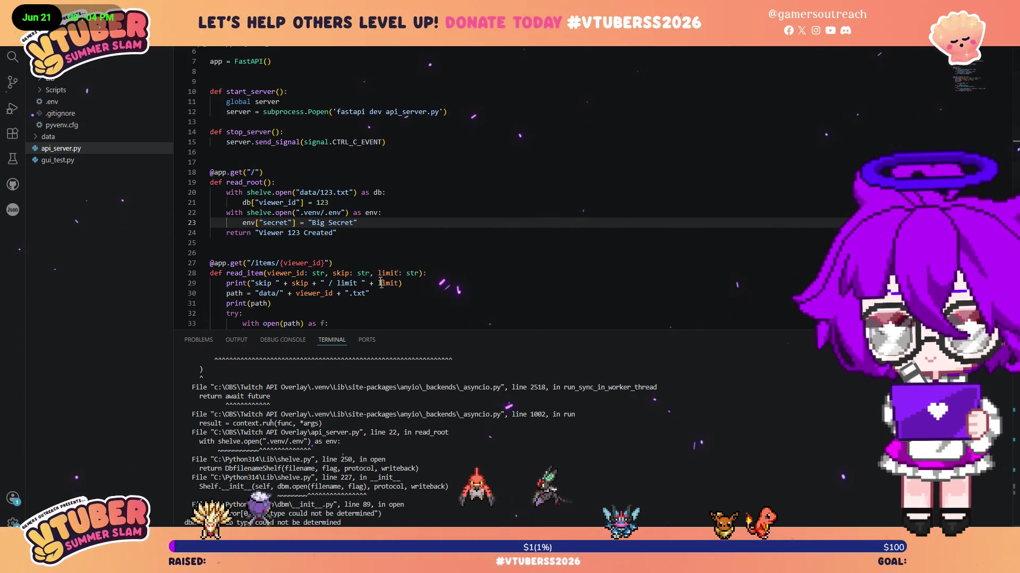
Comment out the .venv/.env shelve lines 22–23 and save api_server.py
{"action": "left_click_drag", "start_coordinate": [214, 213], "coordinate": [368, 223]}
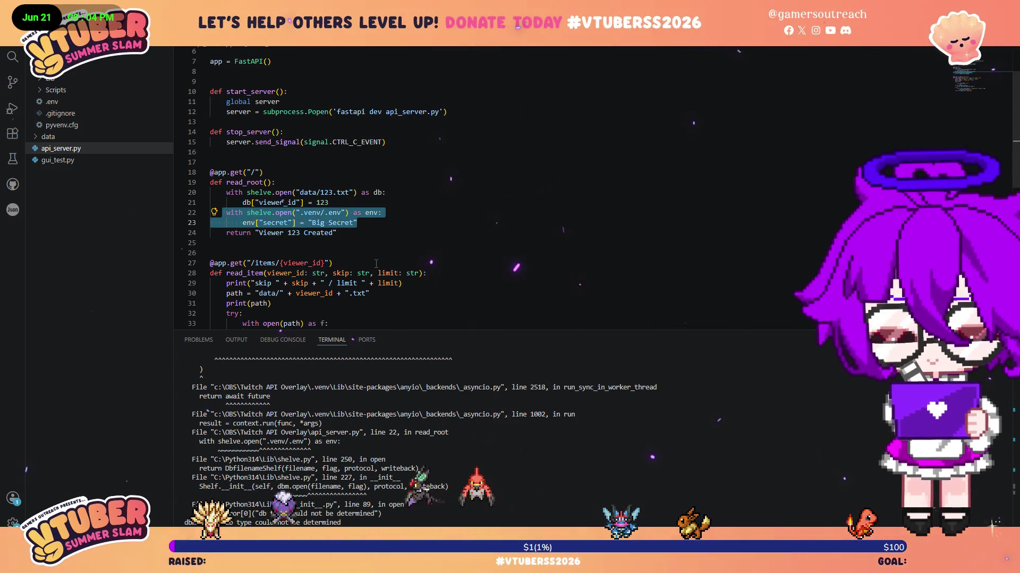
{"action": "key", "text": "ctrl+slash"}
{"action": "key", "text": "ctrl+s"}
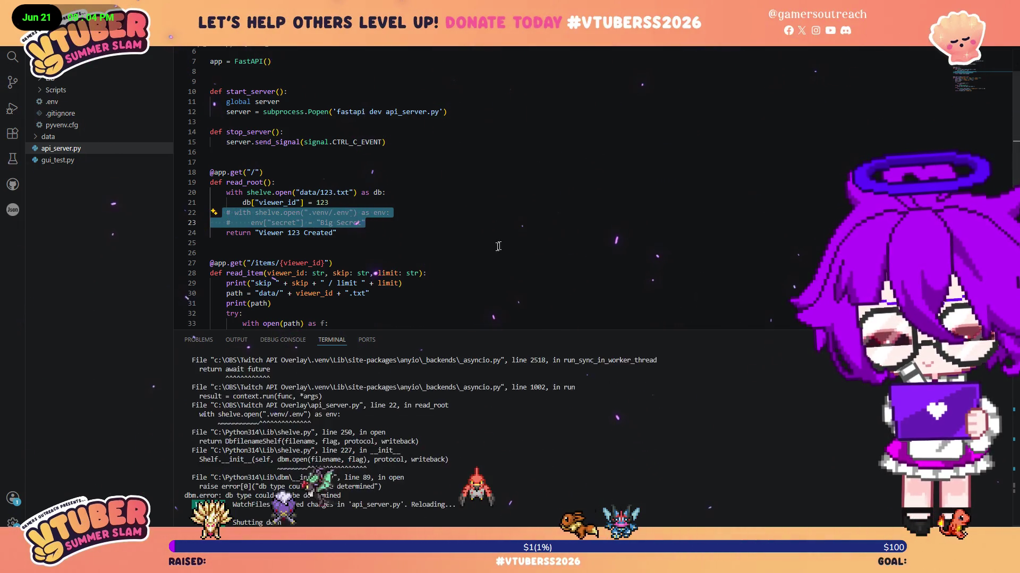
Remove the extra space after # on line 22 and save the file
{"action": "left_click", "coordinate": [243, 212]}
{"action": "key", "text": "BackSpace"}
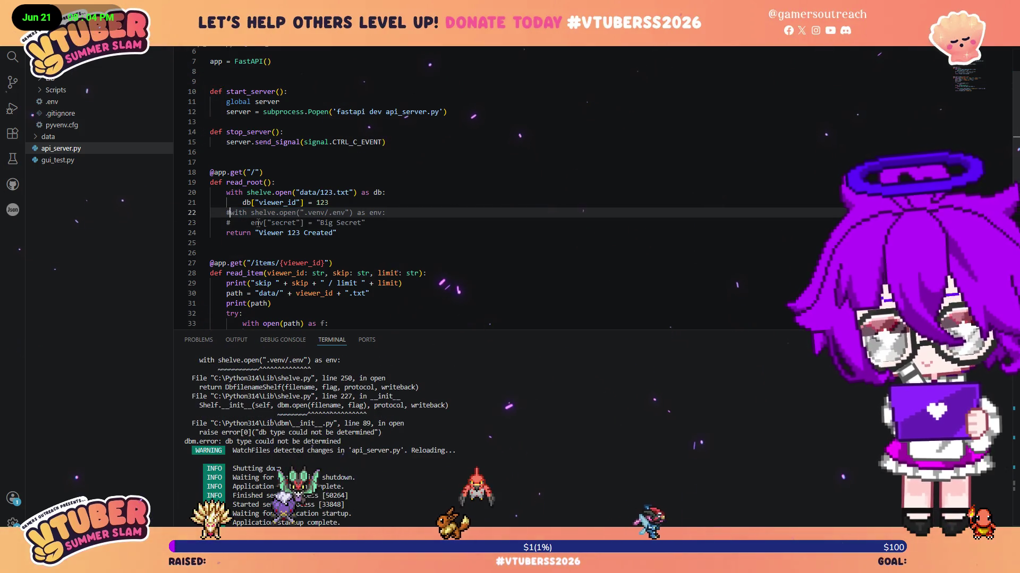
{"action": "key", "text": "ctrl+s"}
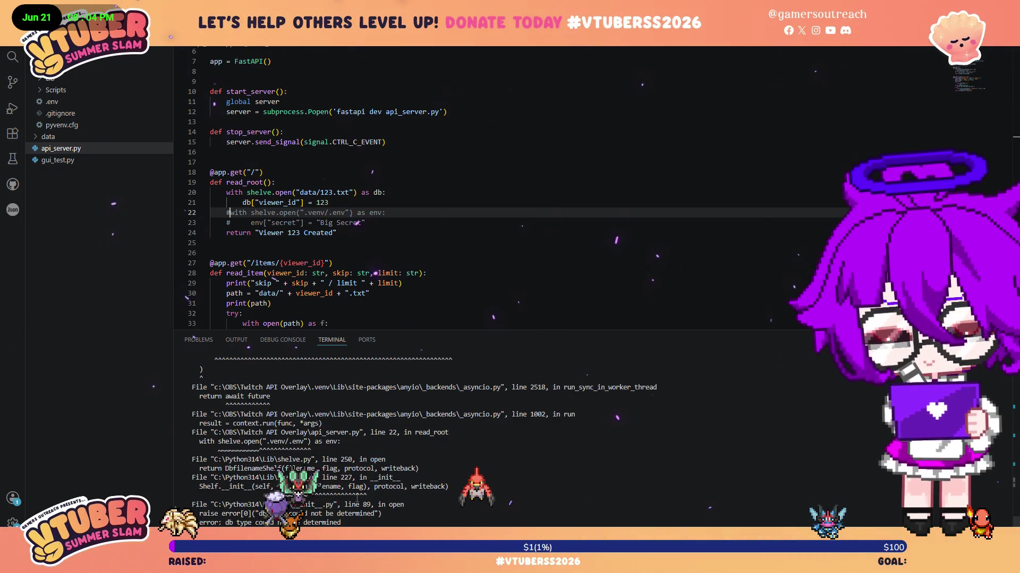
Load 127.0.0.1:8000 to confirm 'Viewer 123 Created', then open data/123.txt
{"action": "scroll", "coordinate": [352, 499], "scroll_direction": "up", "scroll_amount": 5}
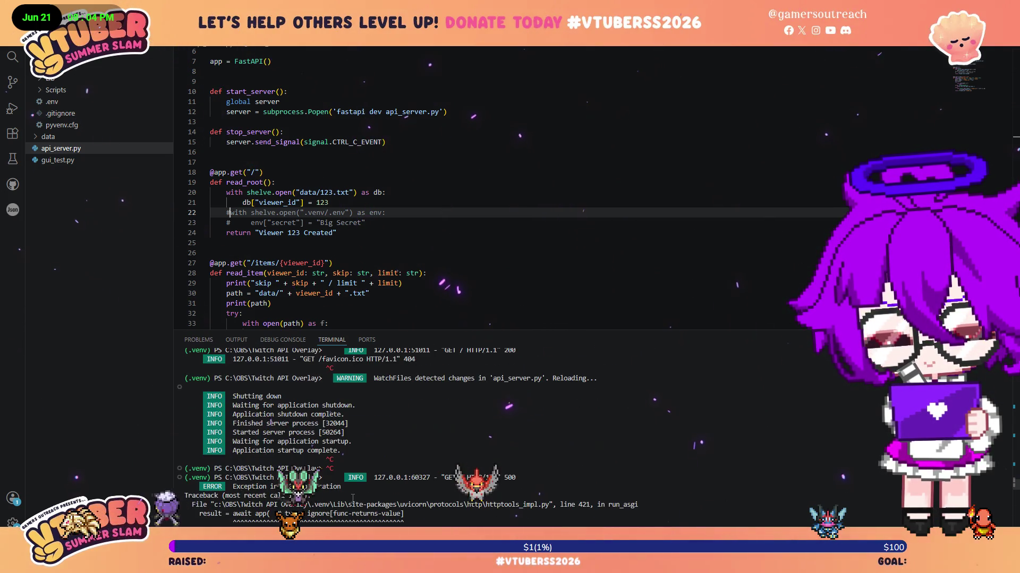
{"action": "scroll", "coordinate": [413, 477], "scroll_direction": "up", "scroll_amount": 3}
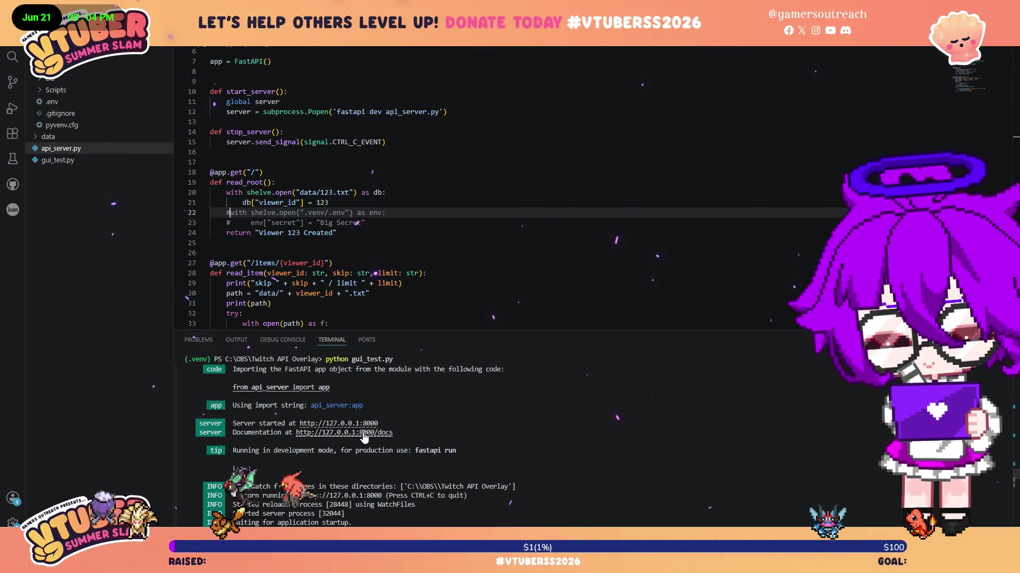
{"action": "left_click", "coordinate": [368, 425], "text": "ctrl"}
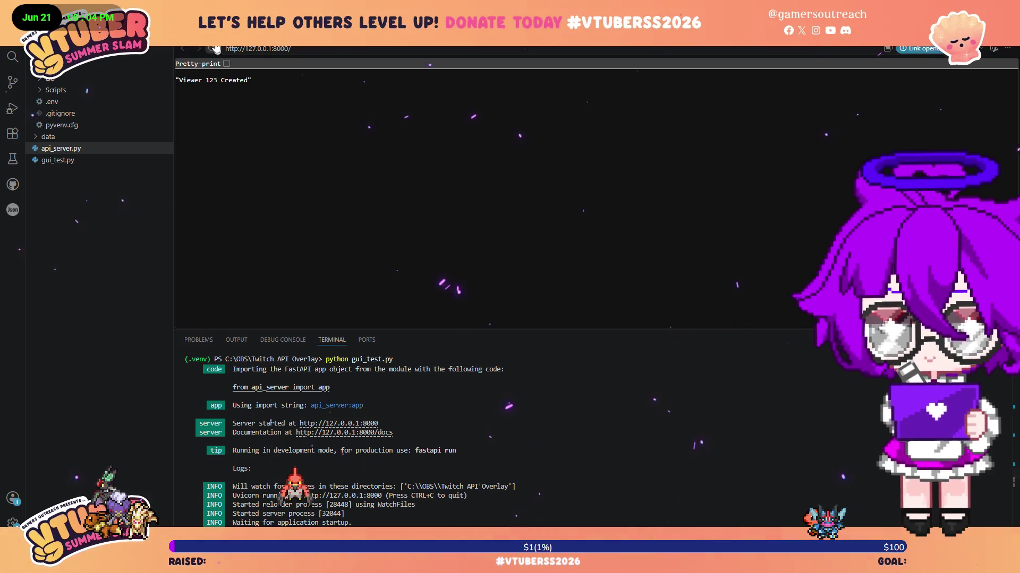
{"action": "left_click", "coordinate": [215, 48]}
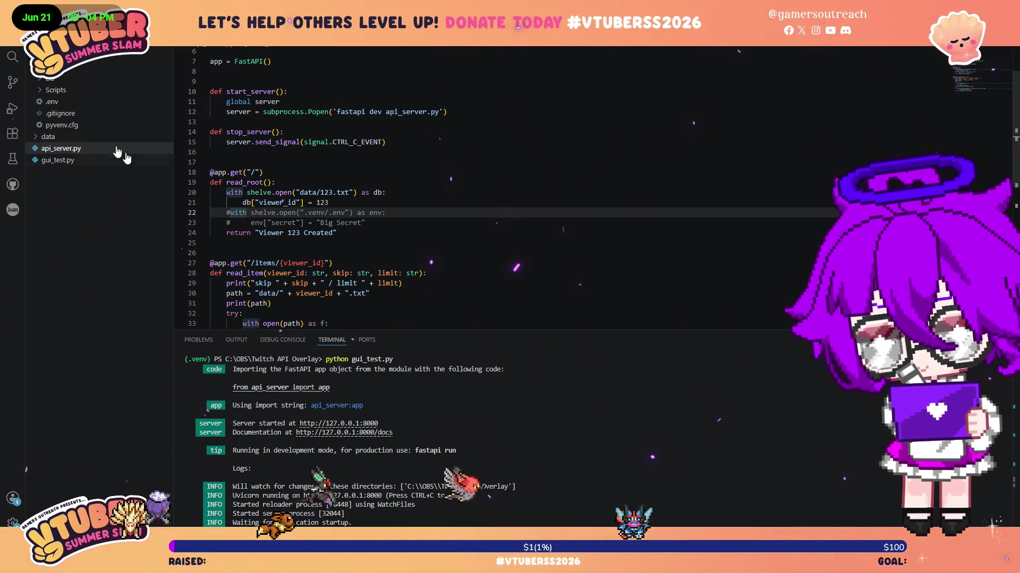
{"action": "left_click", "coordinate": [47, 79]}
{"action": "left_click", "coordinate": [53, 80]}
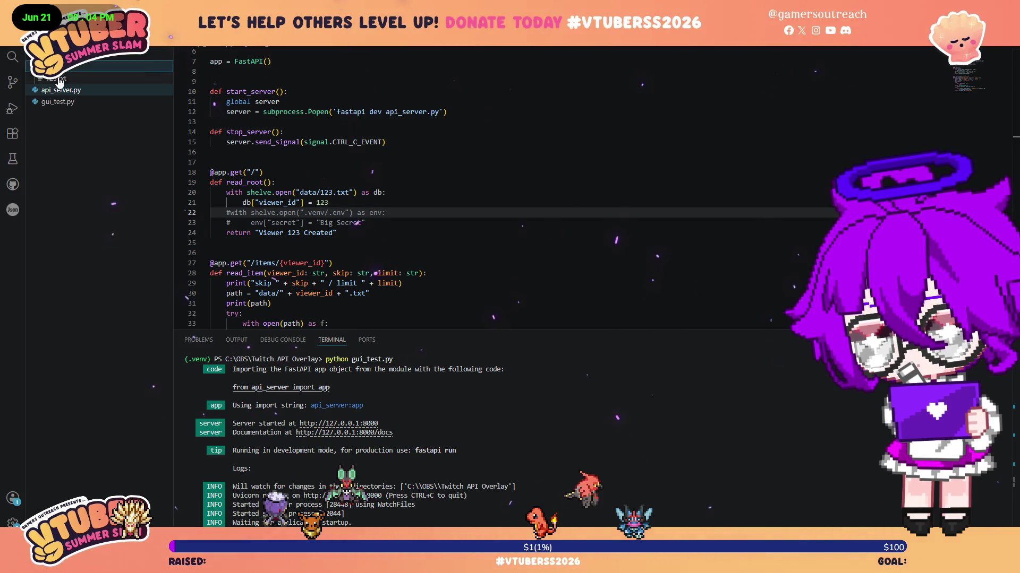
{"action": "left_click", "coordinate": [64, 80]}
{"action": "right_click", "coordinate": [65, 80]}
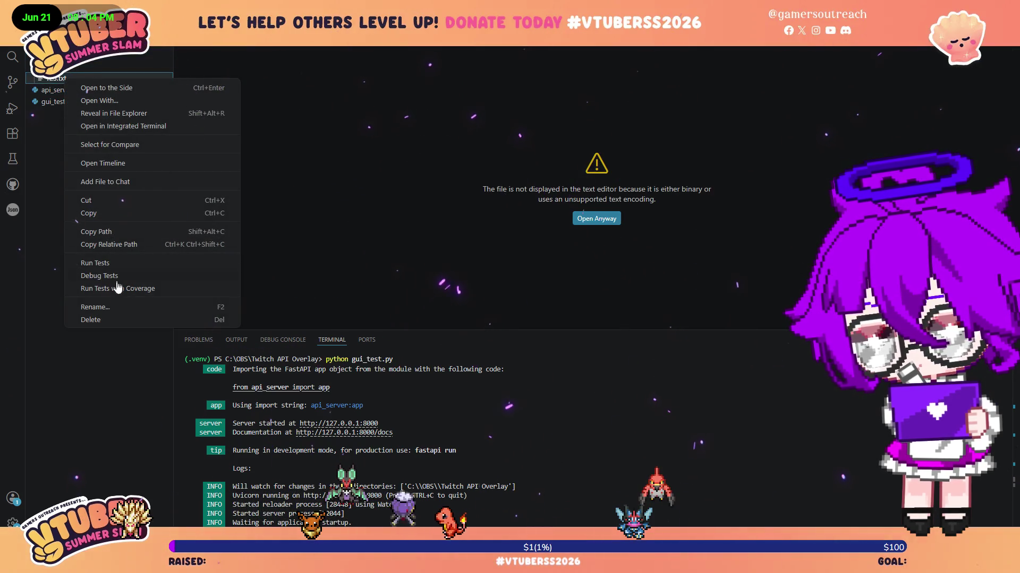
{"action": "left_click", "coordinate": [101, 320]}
{"action": "left_click", "coordinate": [523, 283]}
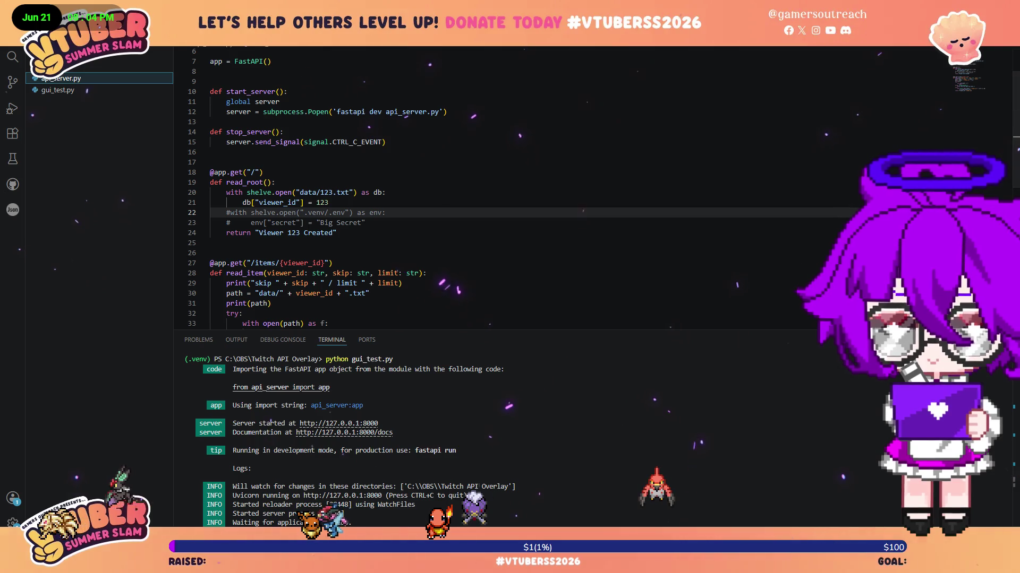
{"action": "left_click", "coordinate": [248, 47]}
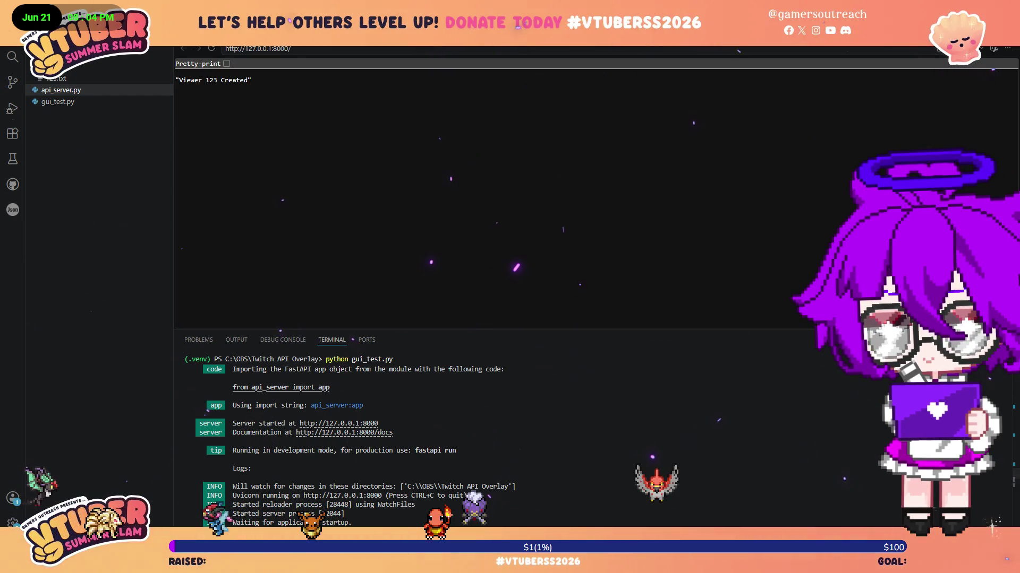
{"action": "key", "text": "ctrl+Tab"}
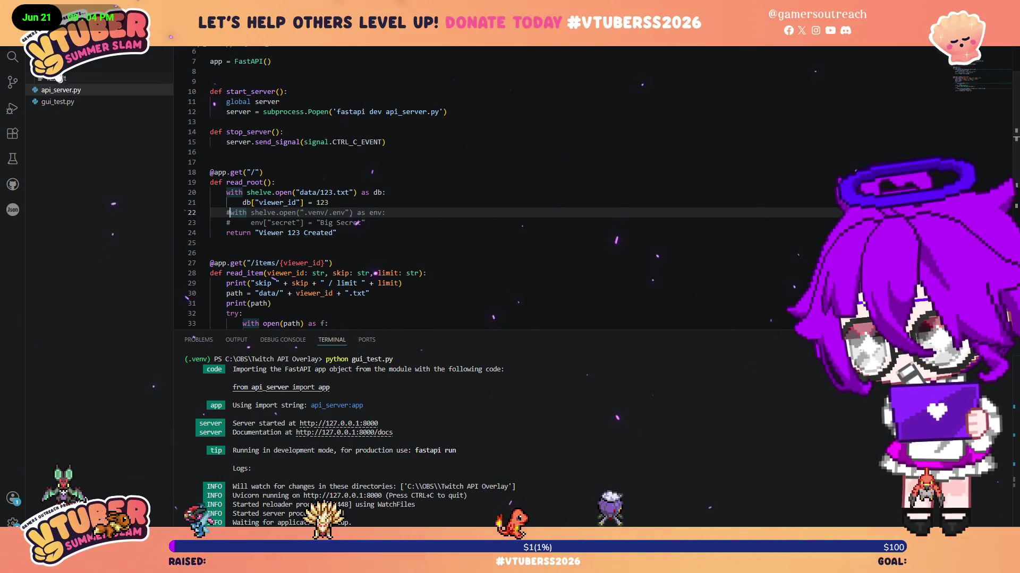
{"action": "scroll", "coordinate": [58, 78], "scroll_direction": "up", "scroll_amount": 3}
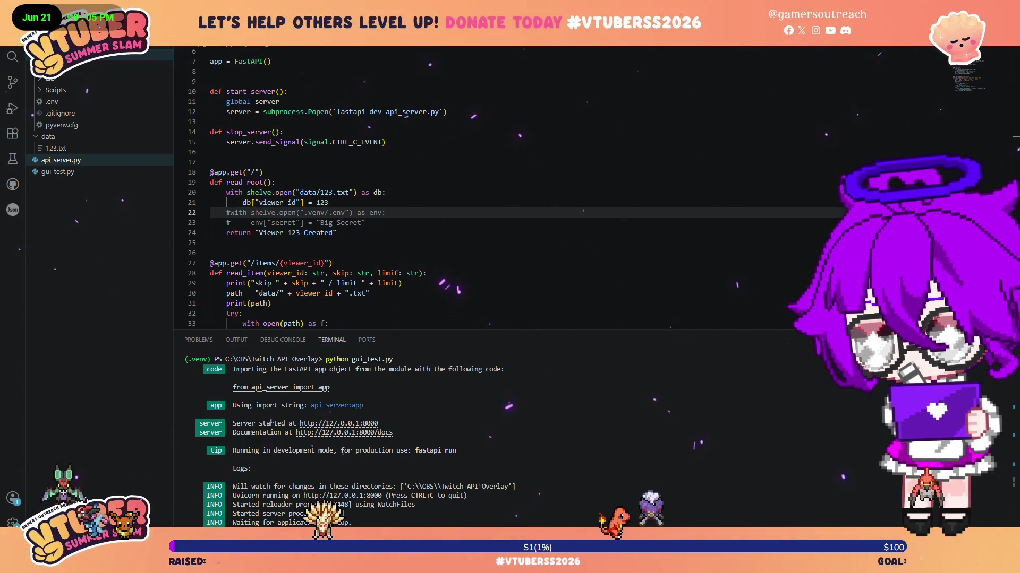
{"action": "scroll", "coordinate": [58, 78], "scroll_direction": "down", "scroll_amount": 3}
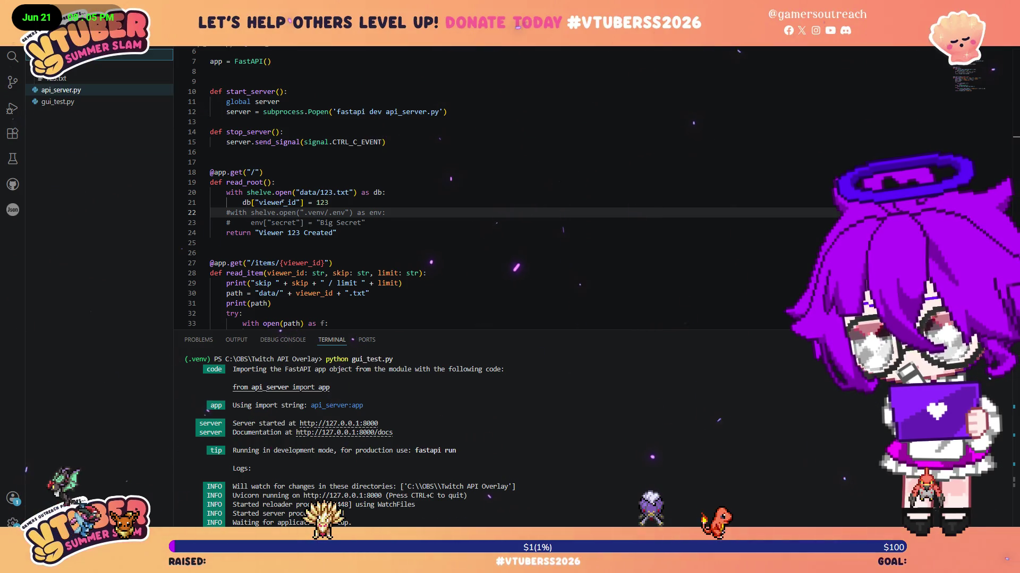
{"action": "scroll", "coordinate": [48, 85], "scroll_direction": "up", "scroll_amount": 3}
{"action": "left_click", "coordinate": [74, 102]}
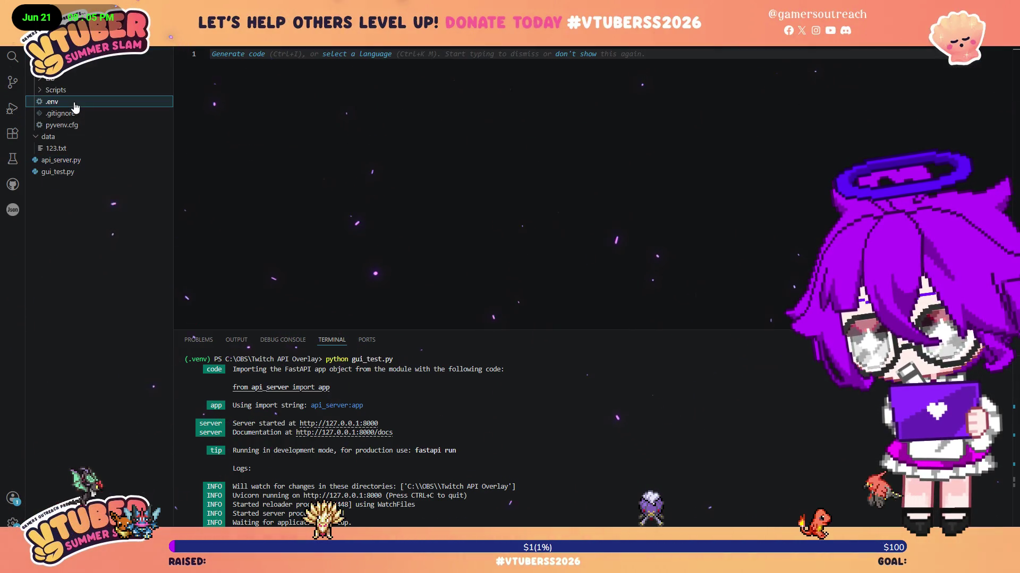
{"action": "right_click", "coordinate": [74, 103]}
{"action": "left_click", "coordinate": [116, 346]}
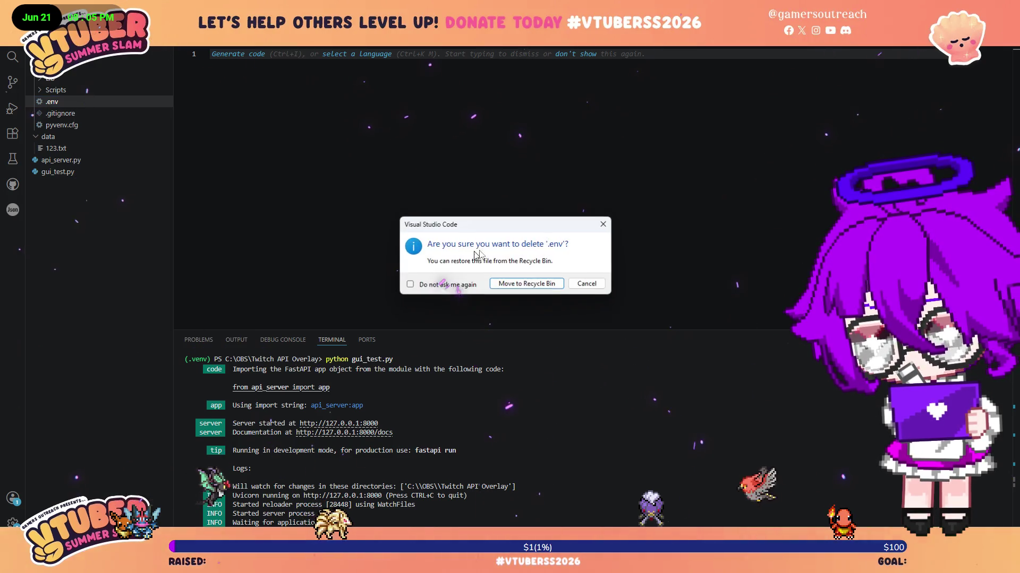
{"action": "left_click", "coordinate": [525, 282]}
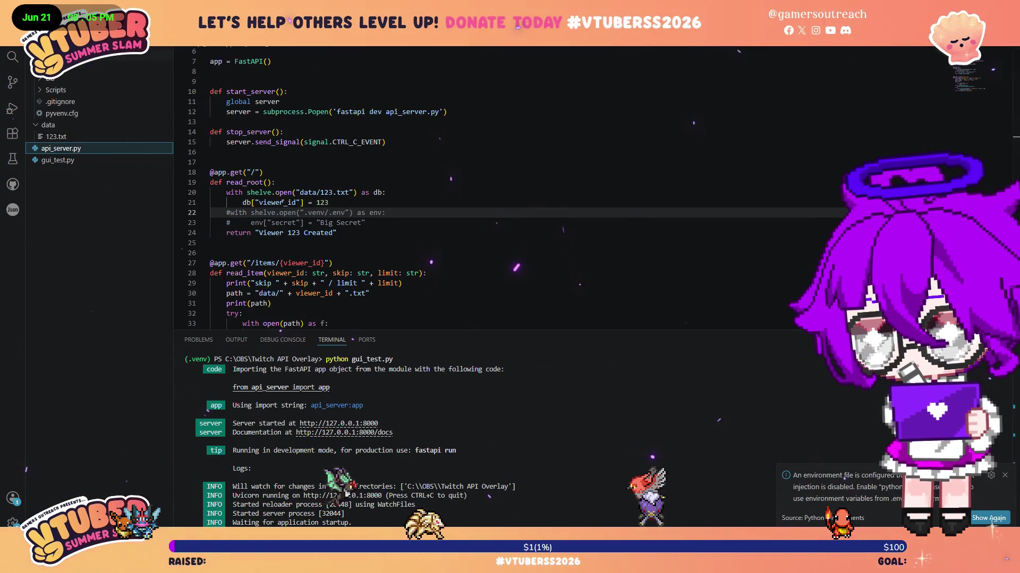
{"action": "scroll", "coordinate": [72, 85], "scroll_direction": "down", "scroll_amount": 2}
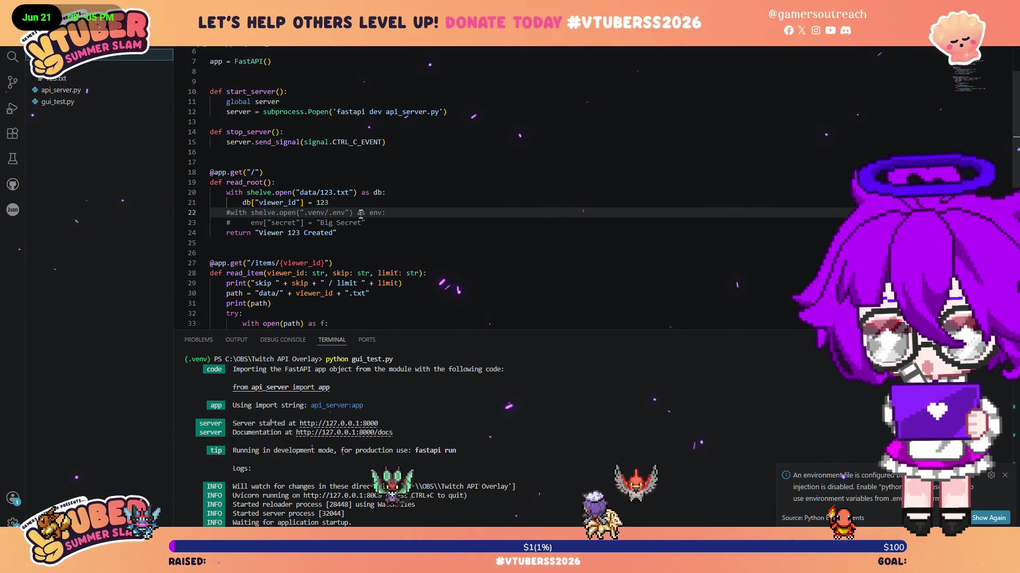
{"action": "left_click_drag", "start_coordinate": [365, 223], "coordinate": [229, 213]}
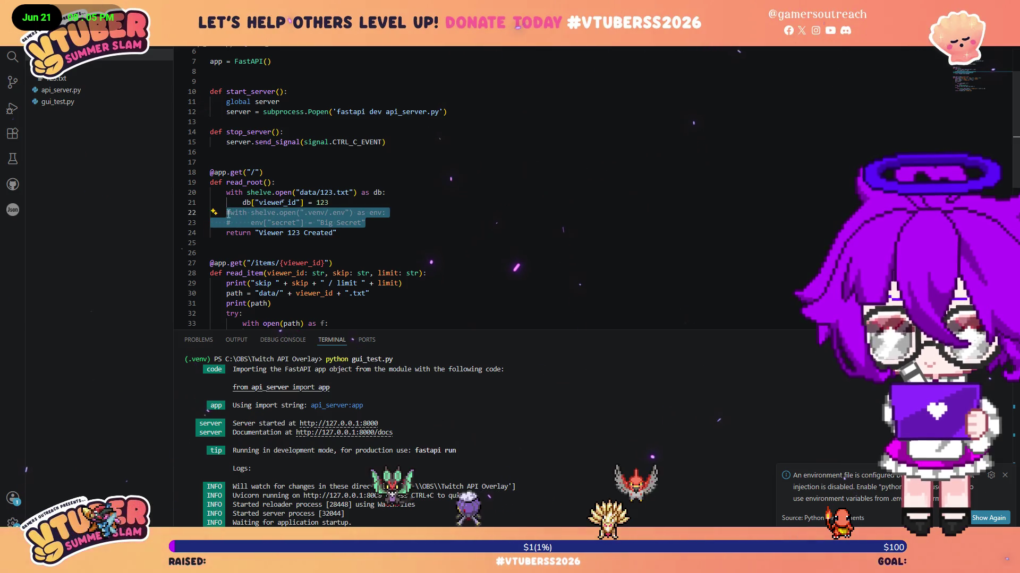
Uncomment lines 22–23 and change the shelve path to "data/secret.txt"
{"action": "key", "text": "ctrl+slash"}
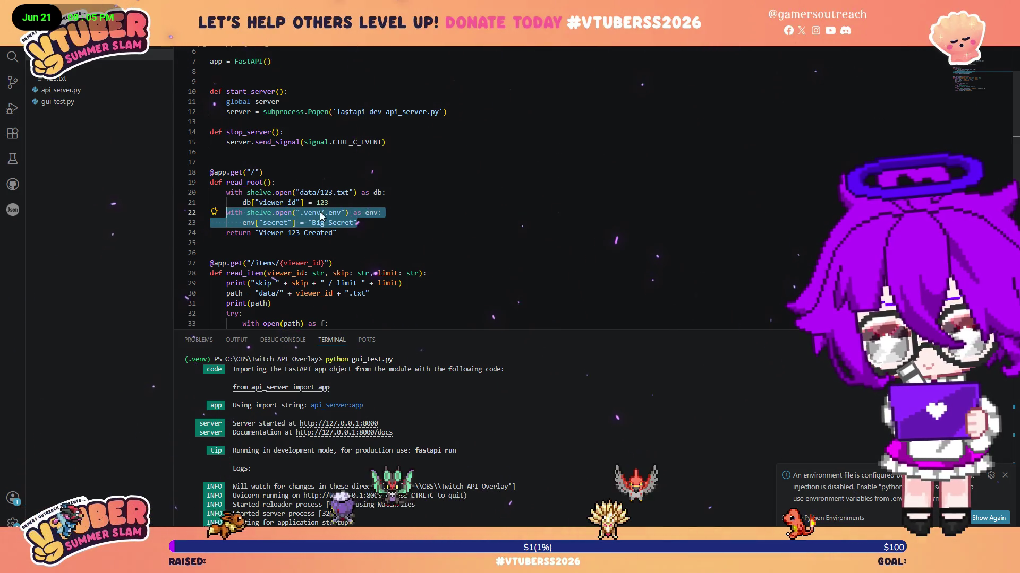
{"action": "left_click", "coordinate": [322, 212]}
{"action": "key", "text": "BackSpace"}
{"action": "key", "text": "BackSpace"}
{"action": "key", "text": "BackSpace"}
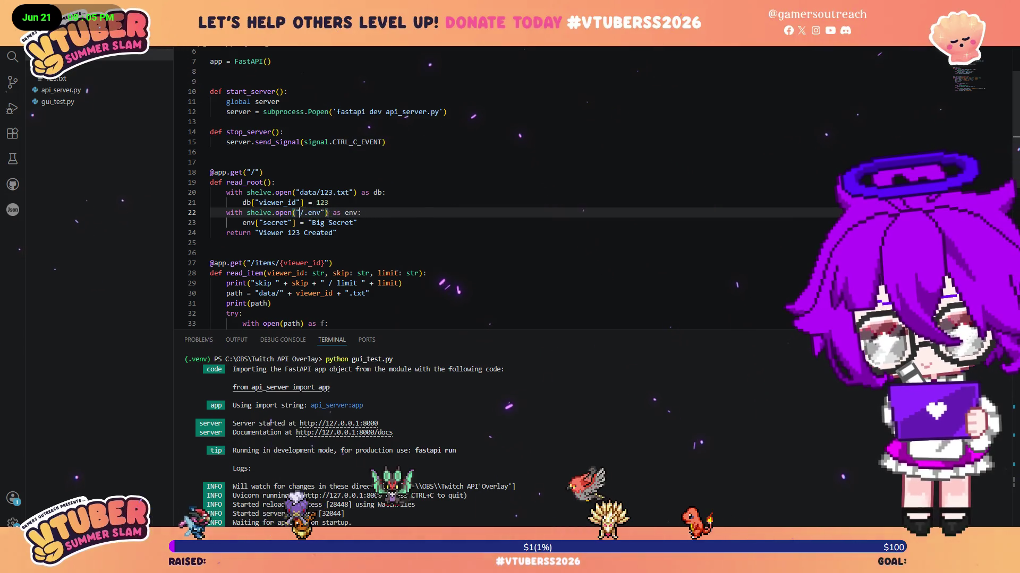
{"action": "type", "text": "data"}
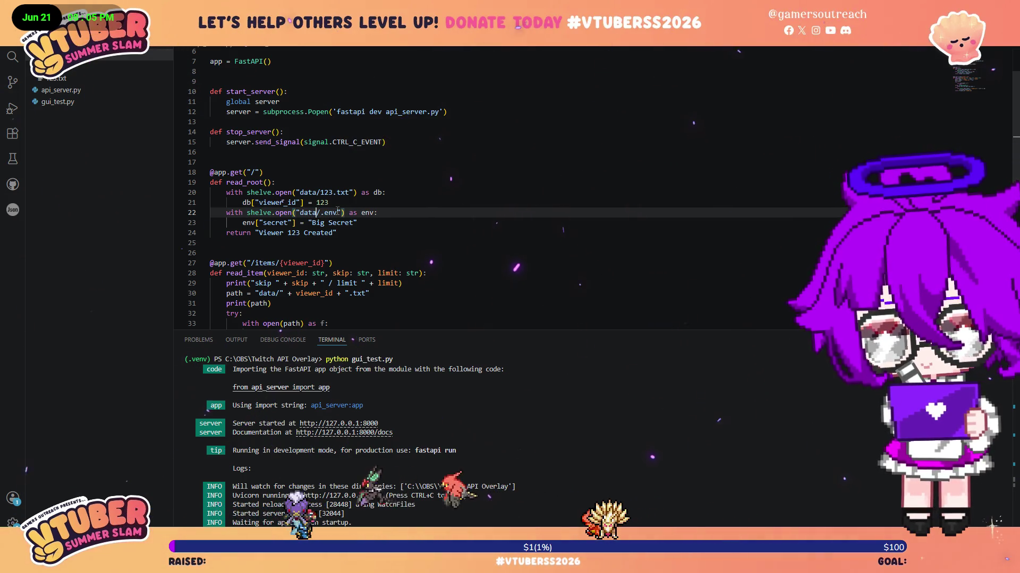
{"action": "key", "text": "BackSpace"}
{"action": "key", "text": "BackSpace"}
{"action": "key", "text": "BackSpace"}
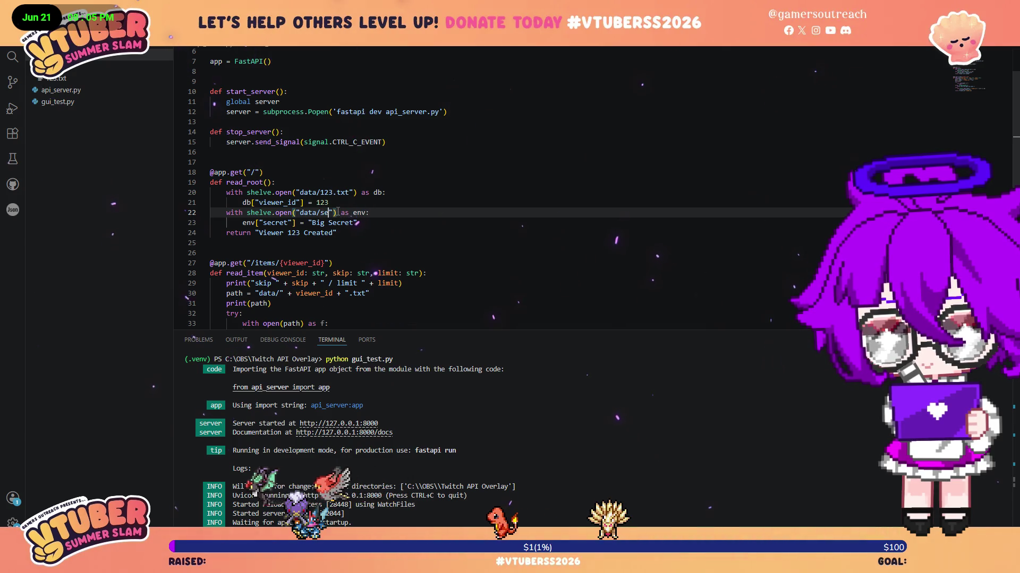
{"action": "type", "text": "cret.txt"}
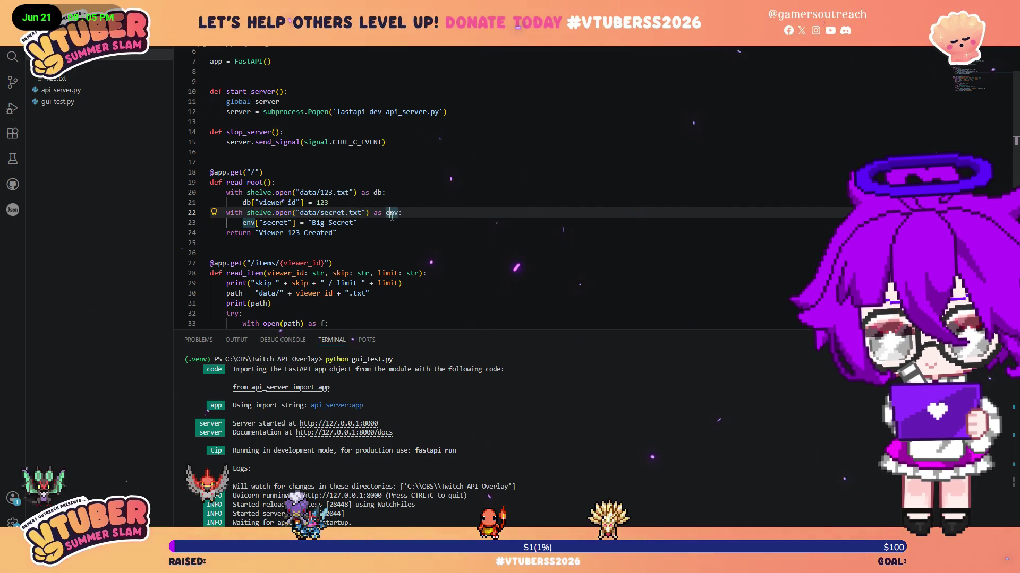
{"action": "left_click", "coordinate": [396, 215]}
{"action": "left_click", "coordinate": [375, 224]}
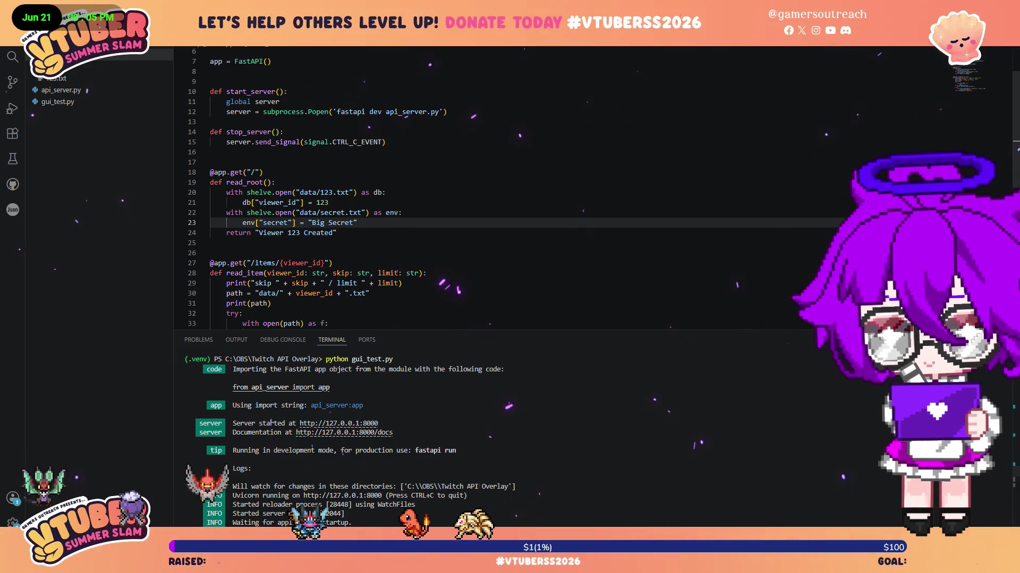
Reload the root page preview and confirm data/secret.txt now exists
{"action": "left_click", "coordinate": [255, 33]}
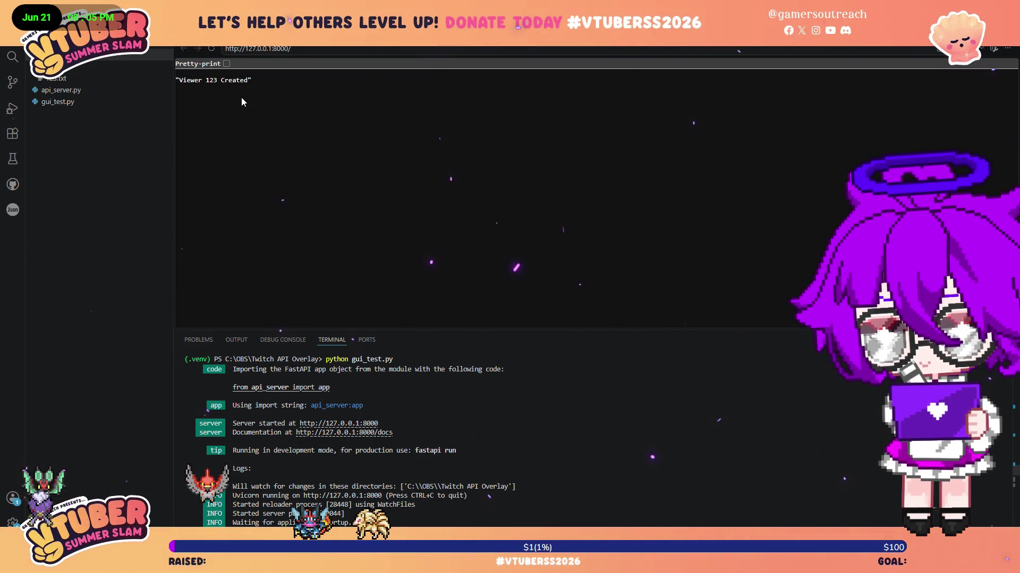
{"action": "left_click", "coordinate": [60, 89]}
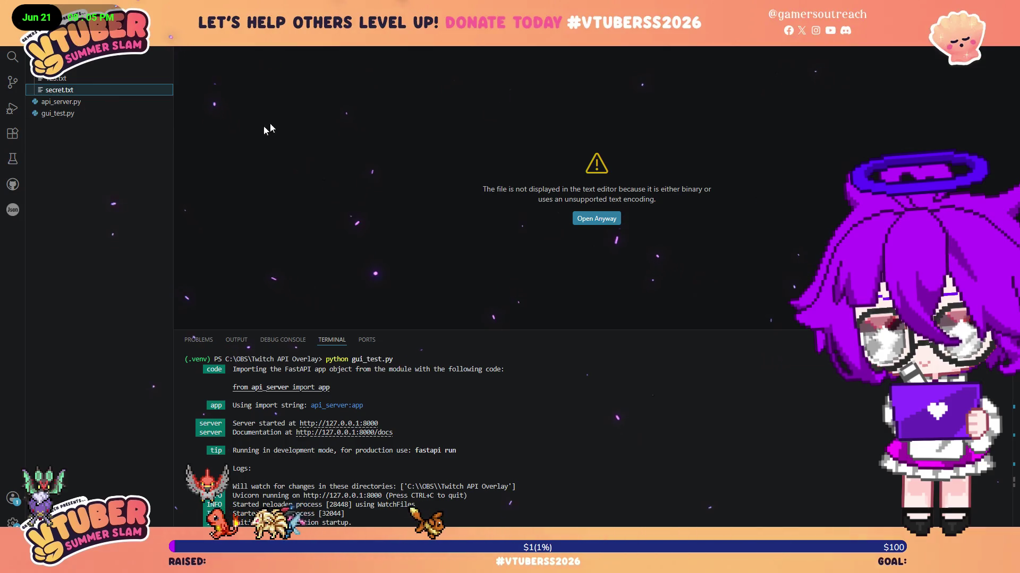
{"action": "left_click", "coordinate": [255, 35]}
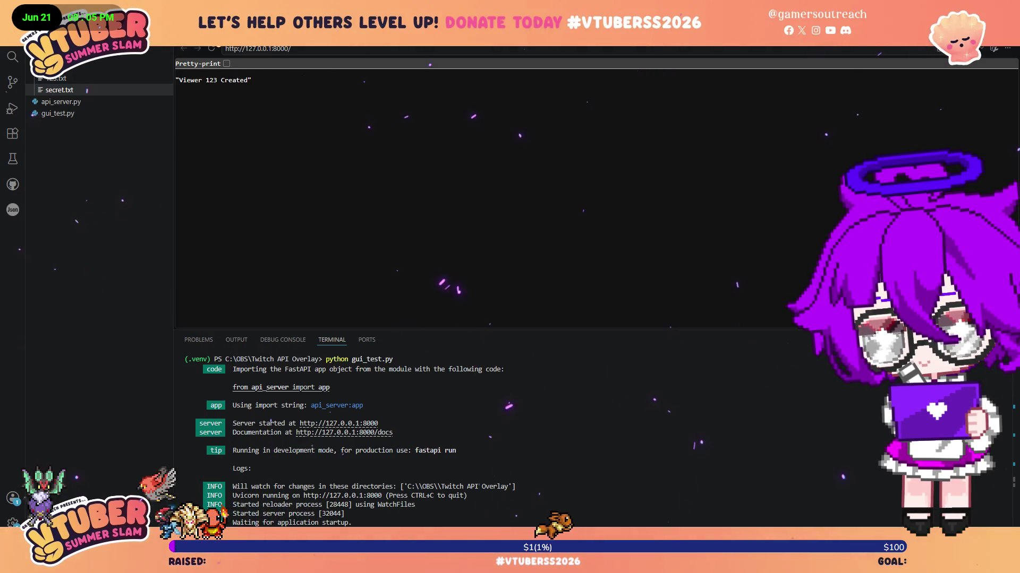
{"action": "left_click", "coordinate": [62, 101]}
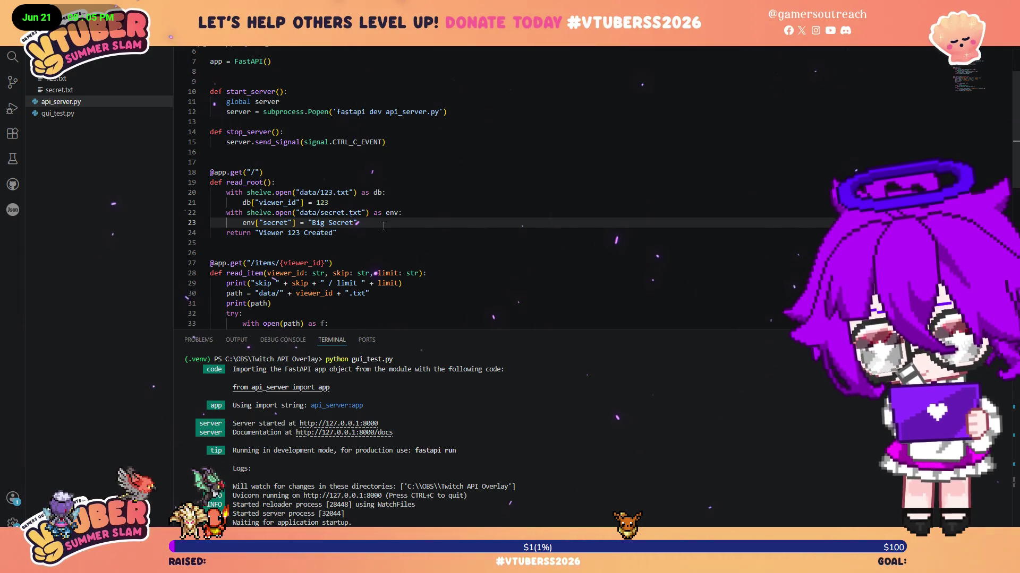
Replace the 'Big Secret' assignment on line 23 with print(env["secret"])
{"action": "left_click_drag", "start_coordinate": [384, 225], "coordinate": [307, 223]}
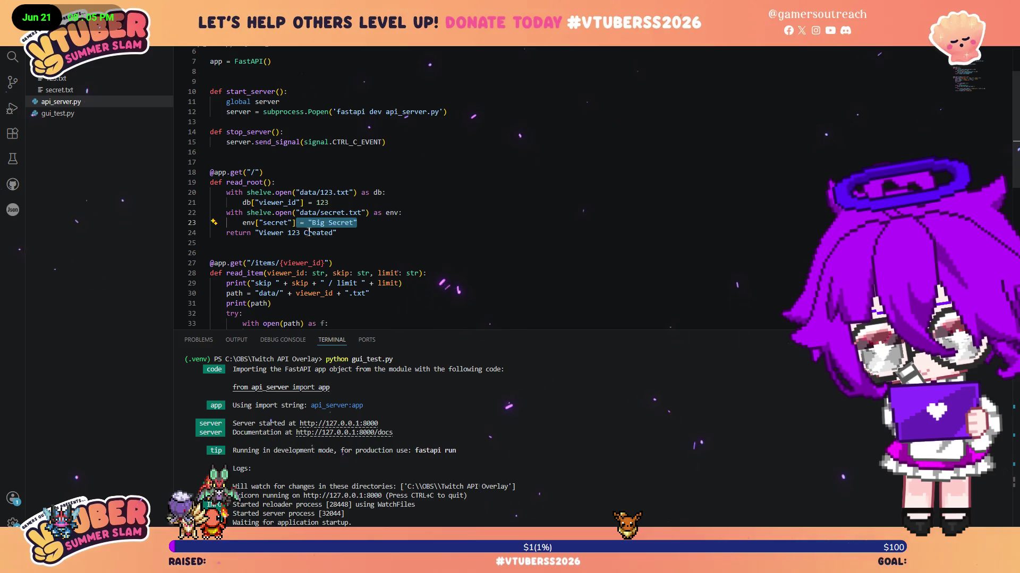
{"action": "key", "text": "BackSpace"}
{"action": "key", "text": "Left"}
{"action": "key", "text": "Left"}
{"action": "key", "text": "Left"}
{"action": "key", "text": "Left"}
{"action": "key", "text": "Left"}
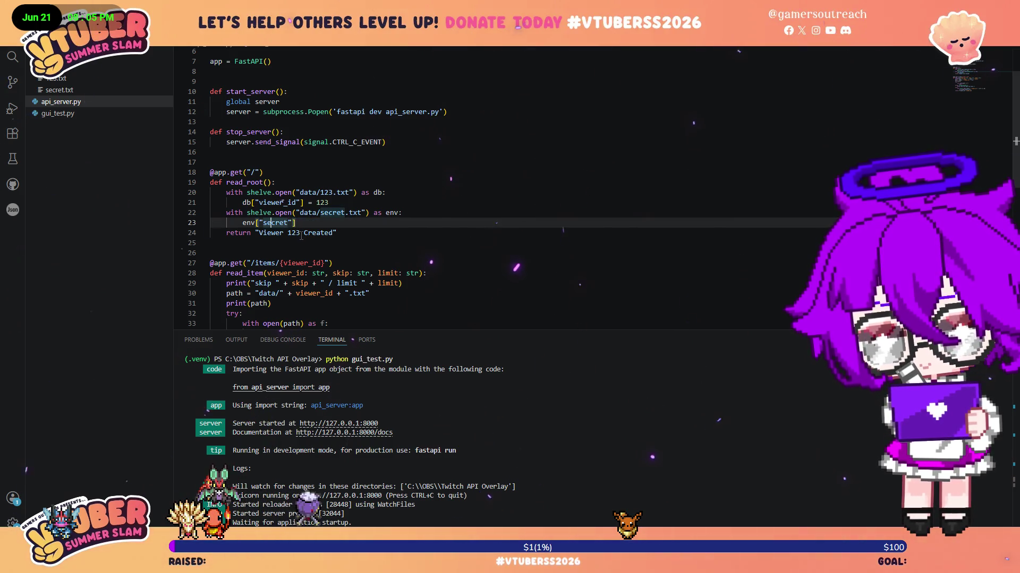
{"action": "key", "text": "Home"}
{"action": "type", "text": "condole"}
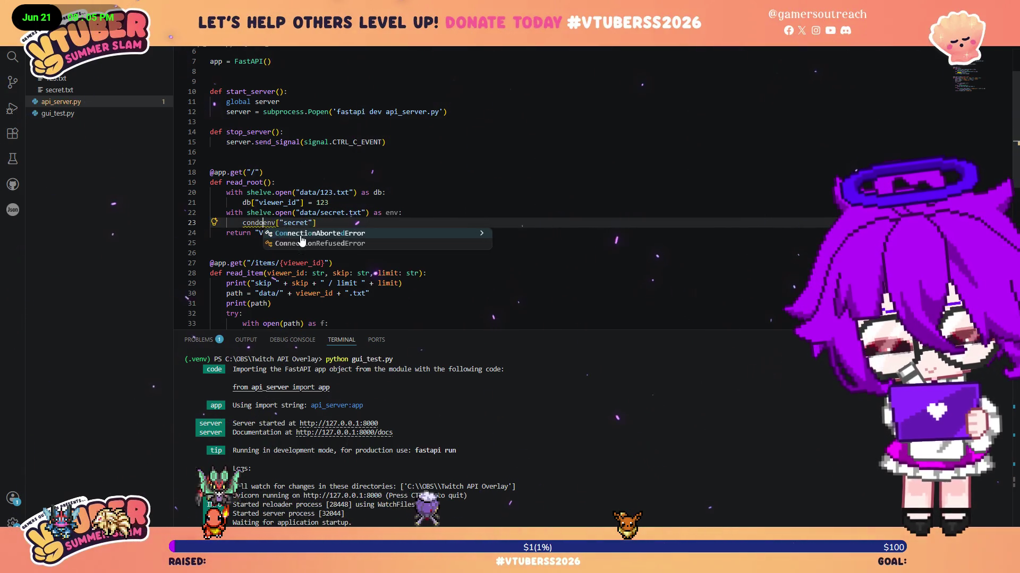
{"action": "type", "text": "sole"}
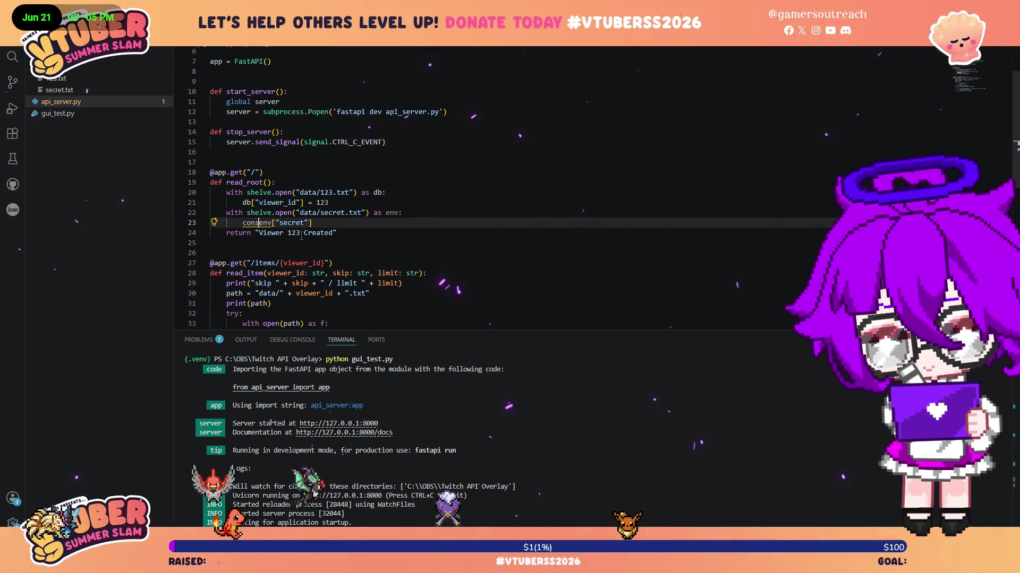
{"action": "type", "text": ".log"}
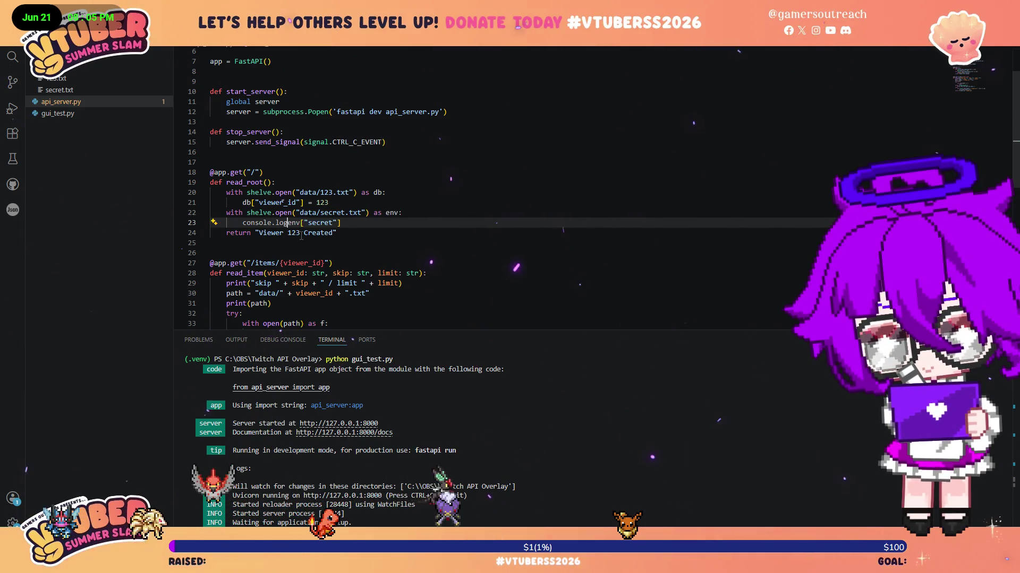
{"action": "type", "text": "("}
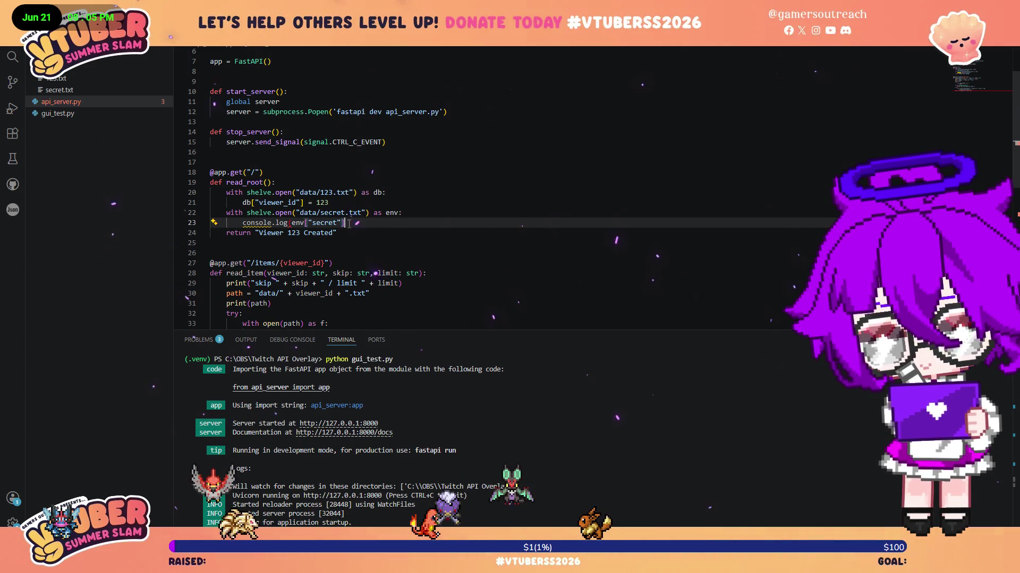
{"action": "type", "text": ")"}
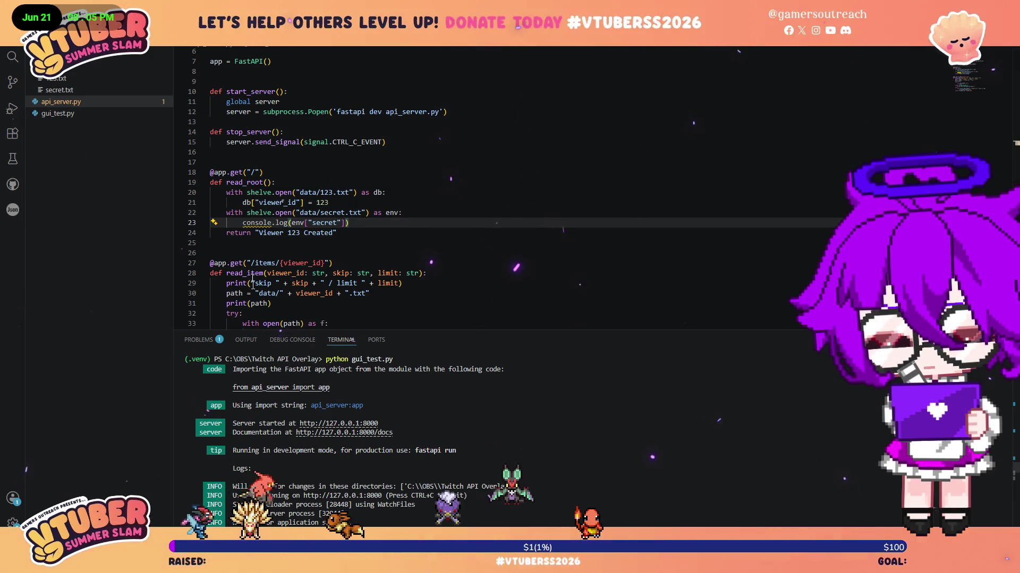
{"action": "mouse_move", "coordinate": [263, 223]}
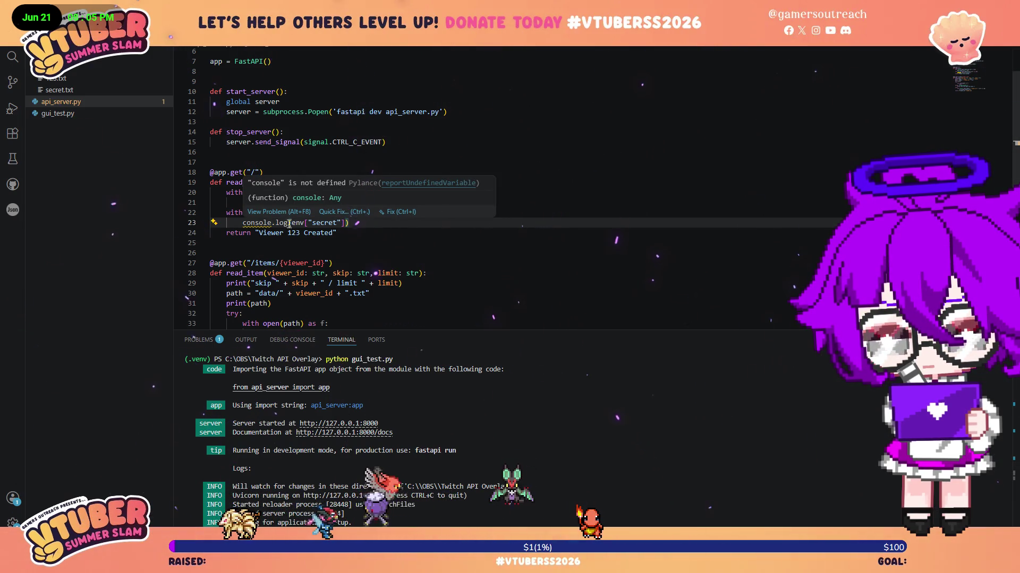
{"action": "left_click_drag", "start_coordinate": [274, 223], "coordinate": [246, 223]}
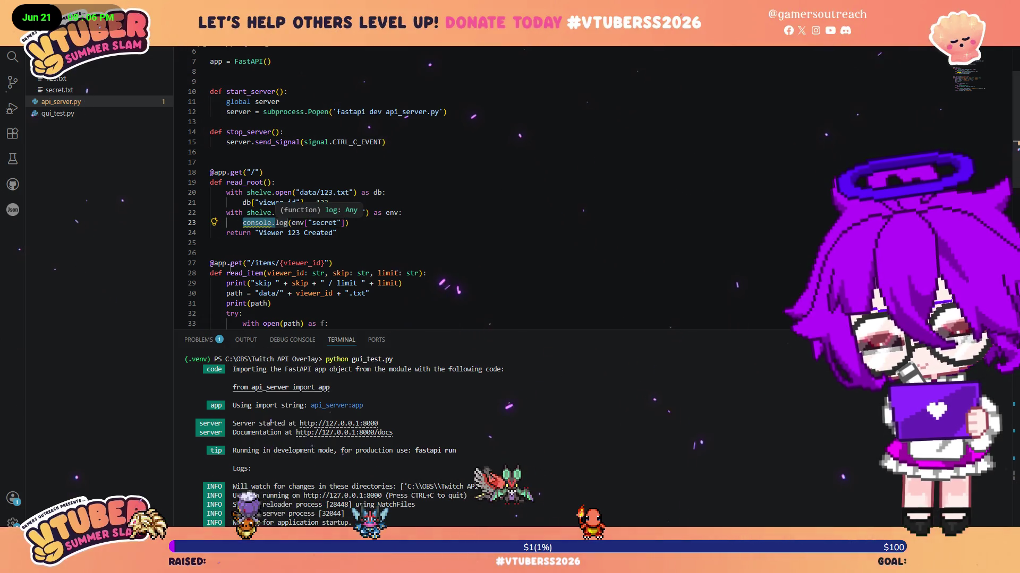
{"action": "key", "text": "ctrl+shift+Right"}
{"action": "type", "text": "print"}
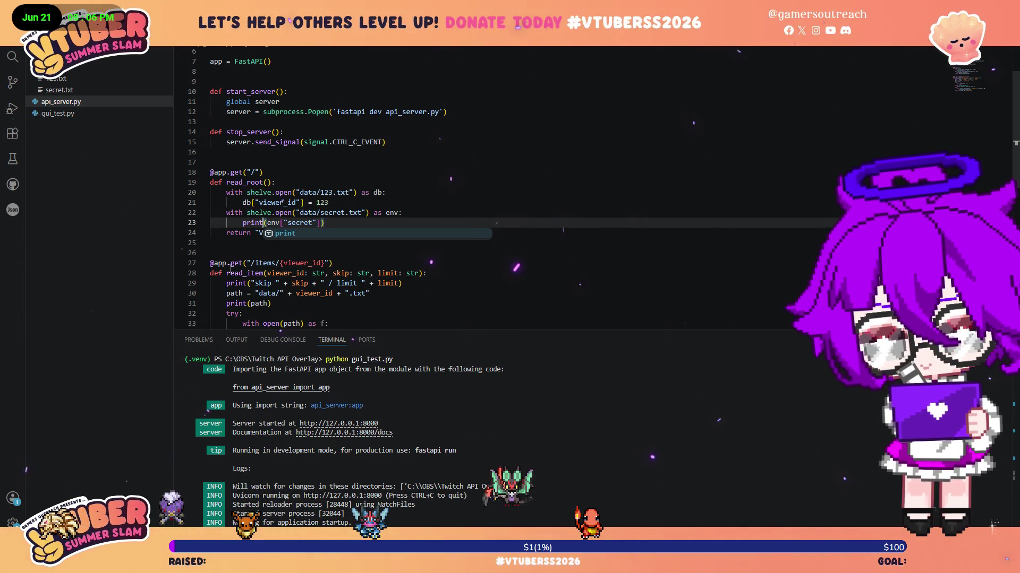
{"action": "left_click", "coordinate": [350, 223]}
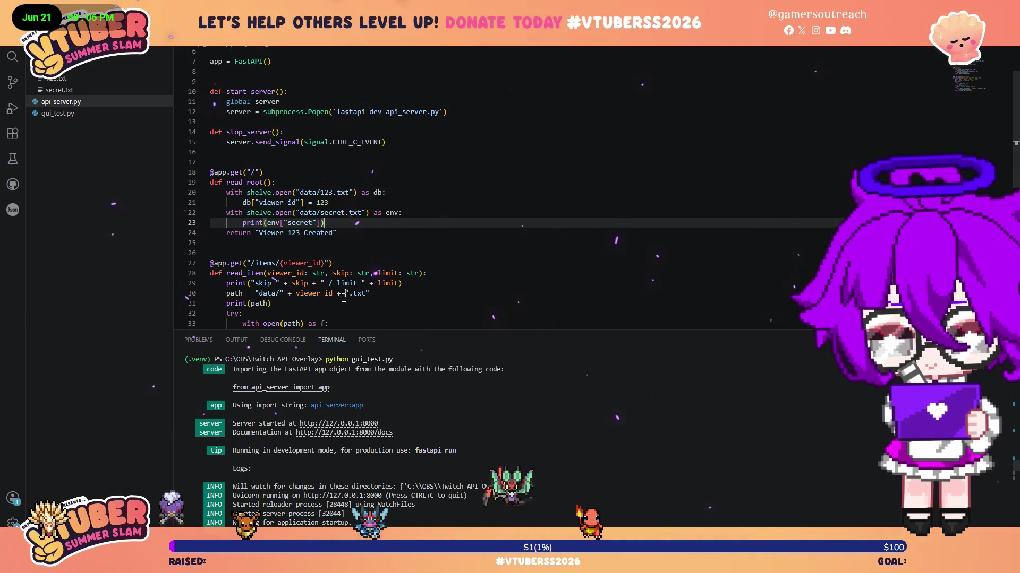
Reload the root page in the Simple Browser so the terminal logs Big Secret
{"action": "scroll", "coordinate": [352, 454], "scroll_direction": "down", "scroll_amount": 15}
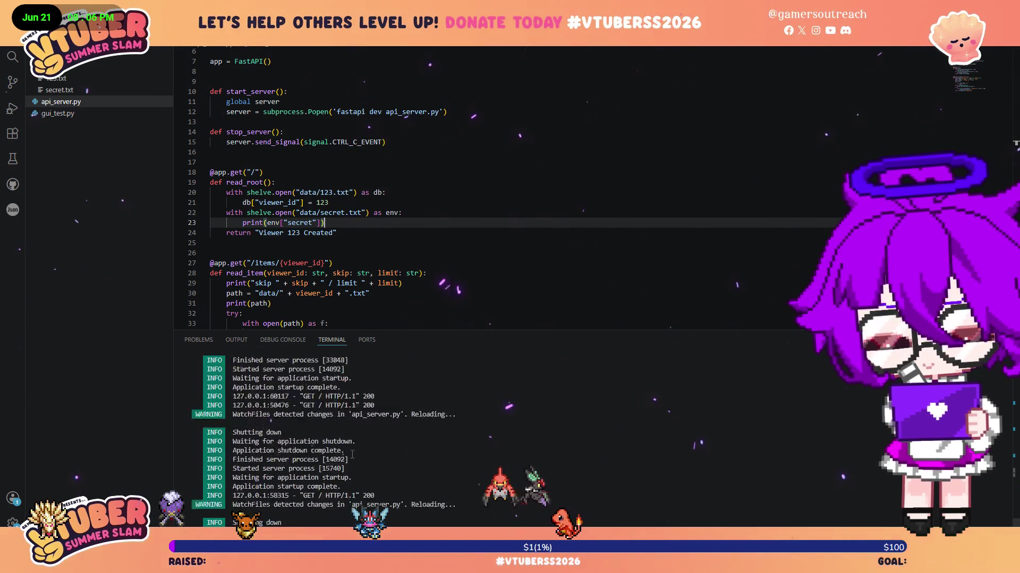
{"action": "scroll", "coordinate": [353, 455], "scroll_direction": "down", "scroll_amount": 5}
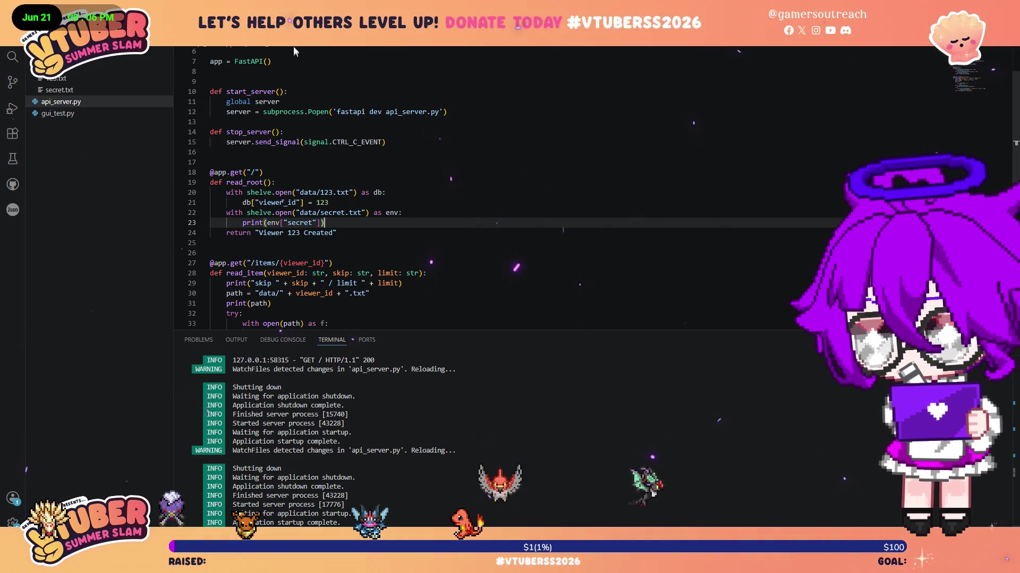
{"action": "left_click", "coordinate": [293, 46]}
{"action": "left_click", "coordinate": [212, 50]}
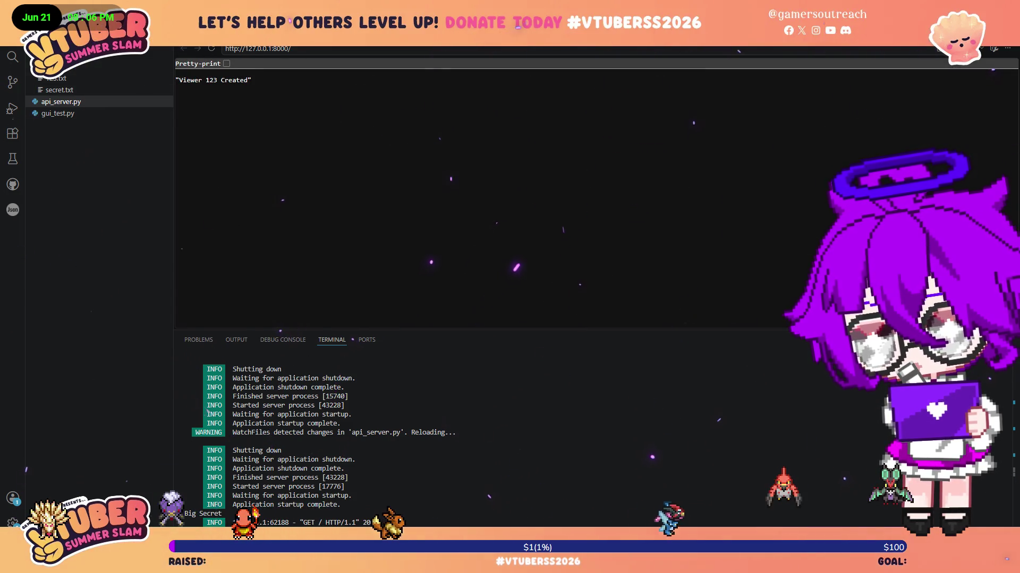
{"action": "left_click", "coordinate": [63, 101]}
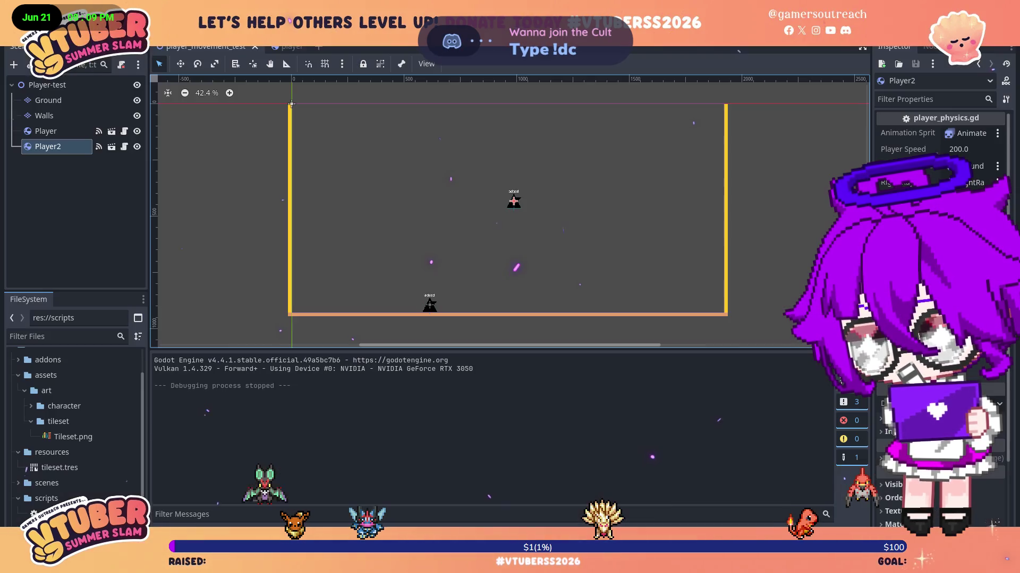
Switch from VS Code to the Godot editor showing the Player-test scene
{"action": "key", "text": "alt+Tab"}
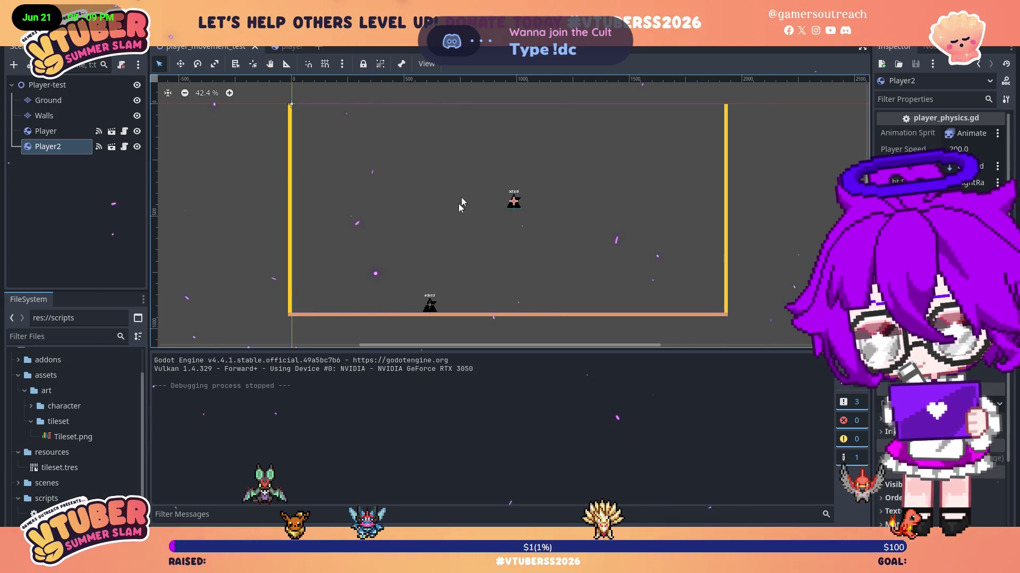